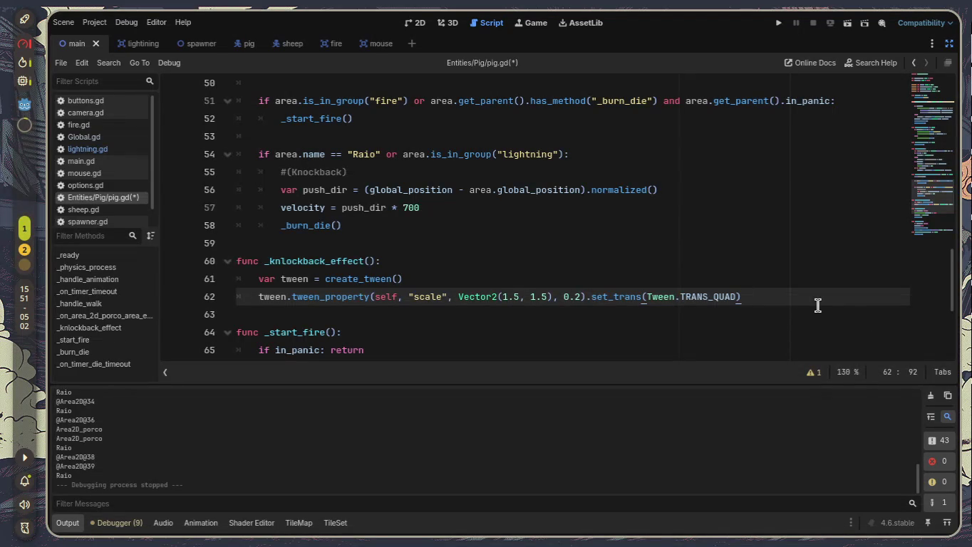
Step: Append .set_ease(Tween.EASE_OUT) to the scale tween chain on line 62 of pig.gd
type(".")
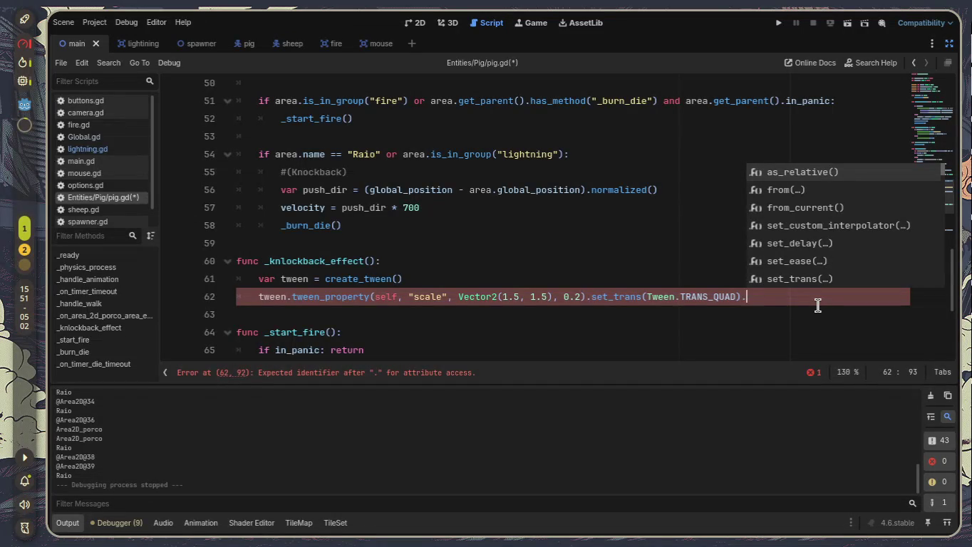
type("set")
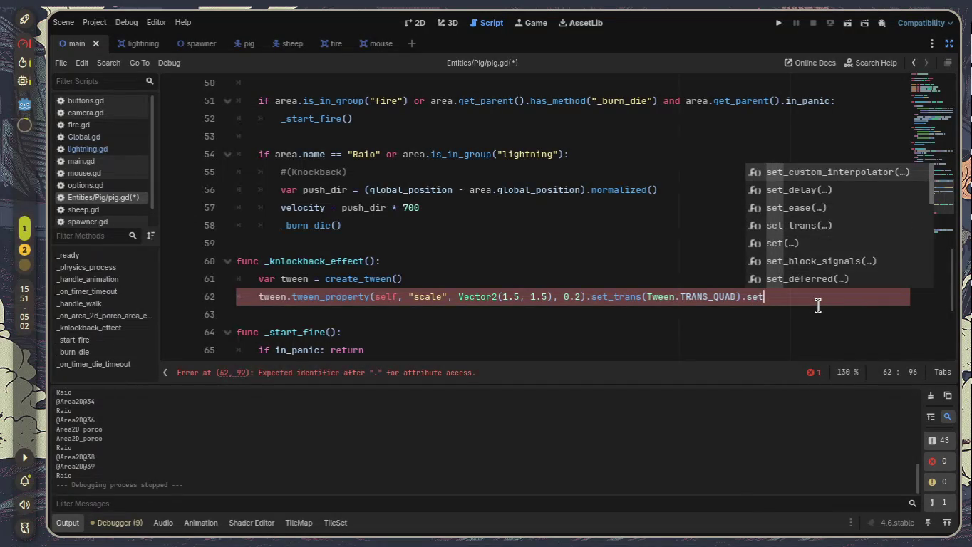
type("_")
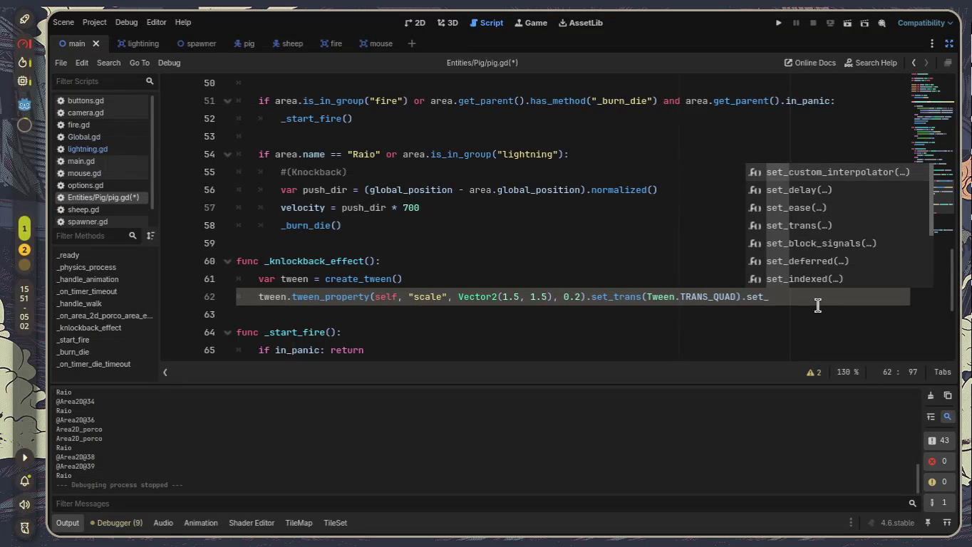
type("eas")
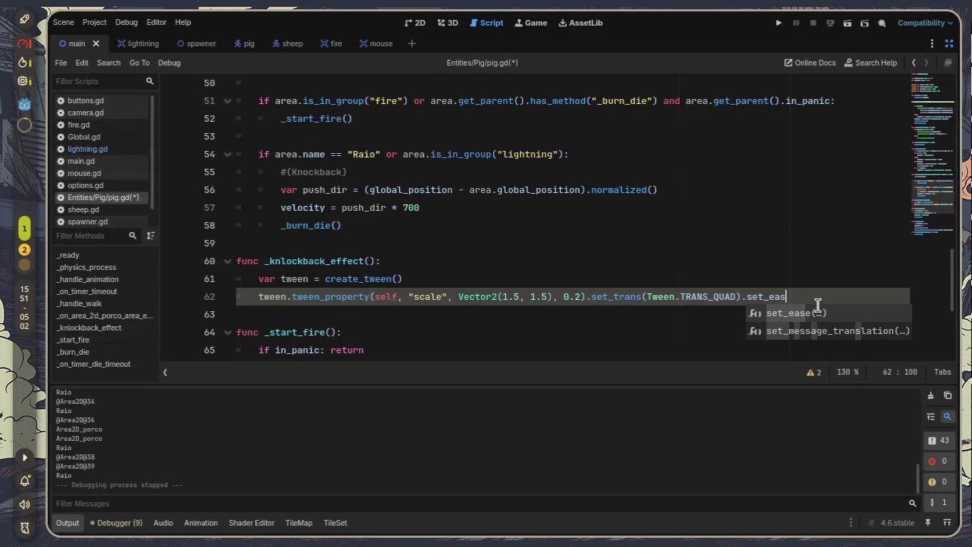
key("Return")
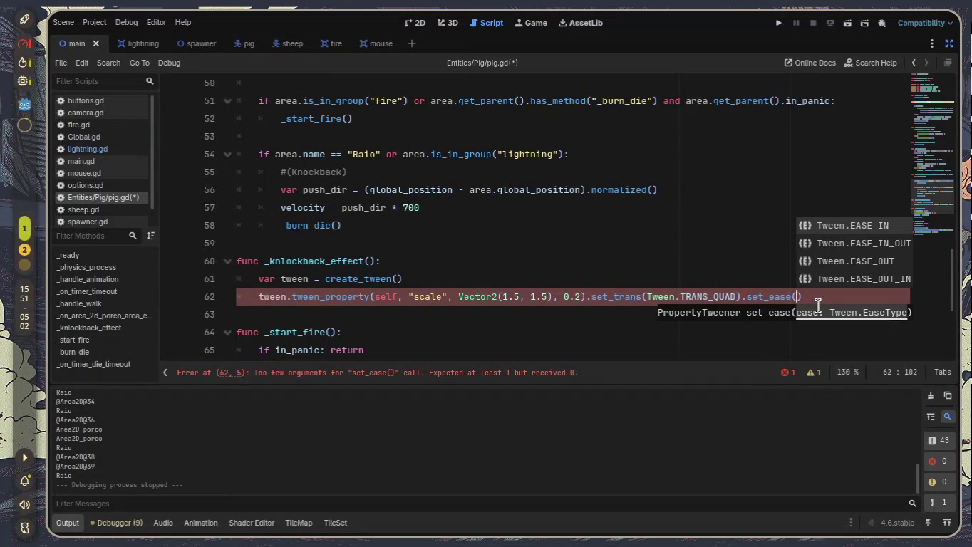
key("Down")
key("Down")
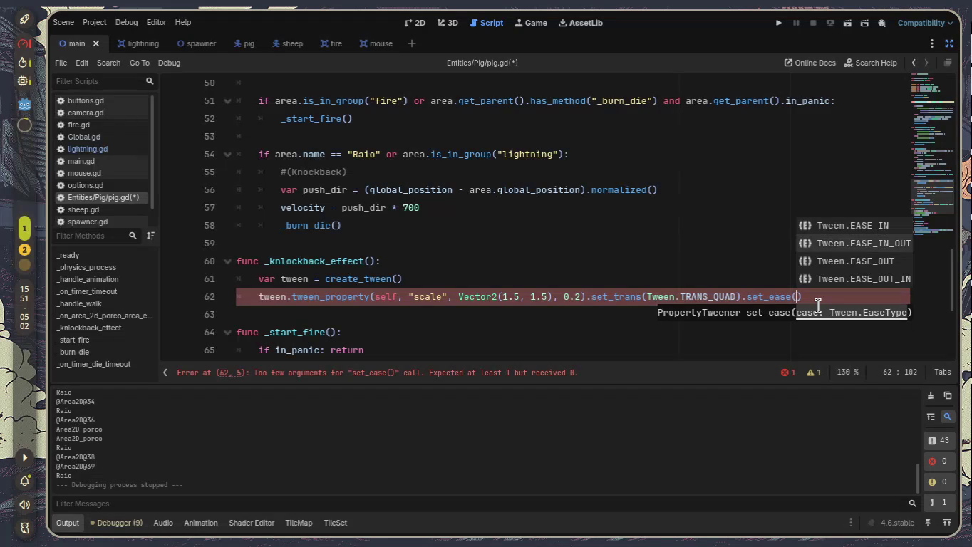
key("Return")
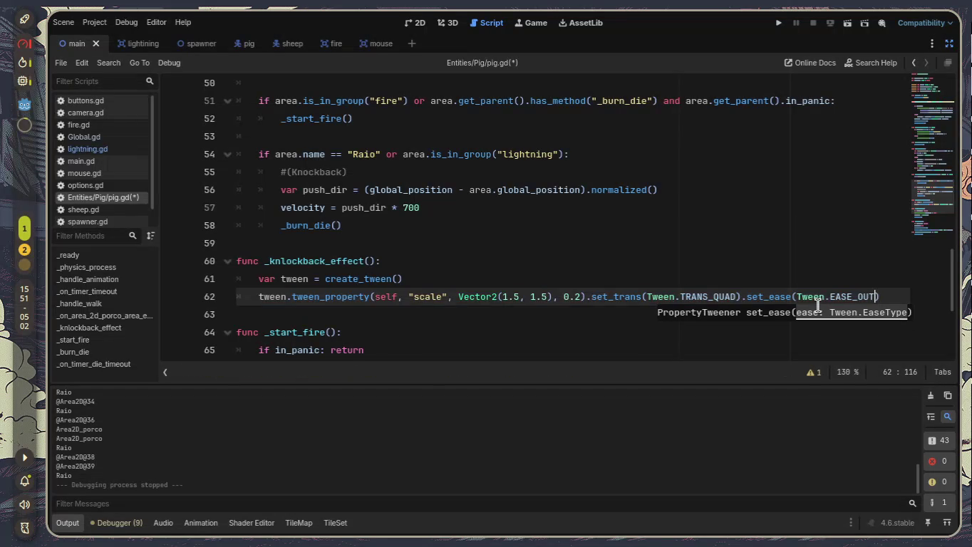
type(")")
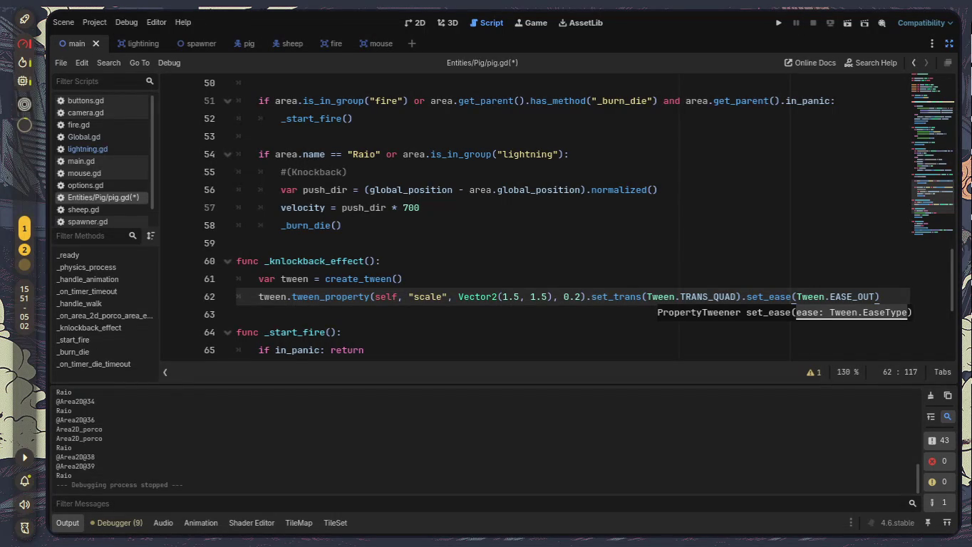
key("alt+Tab")
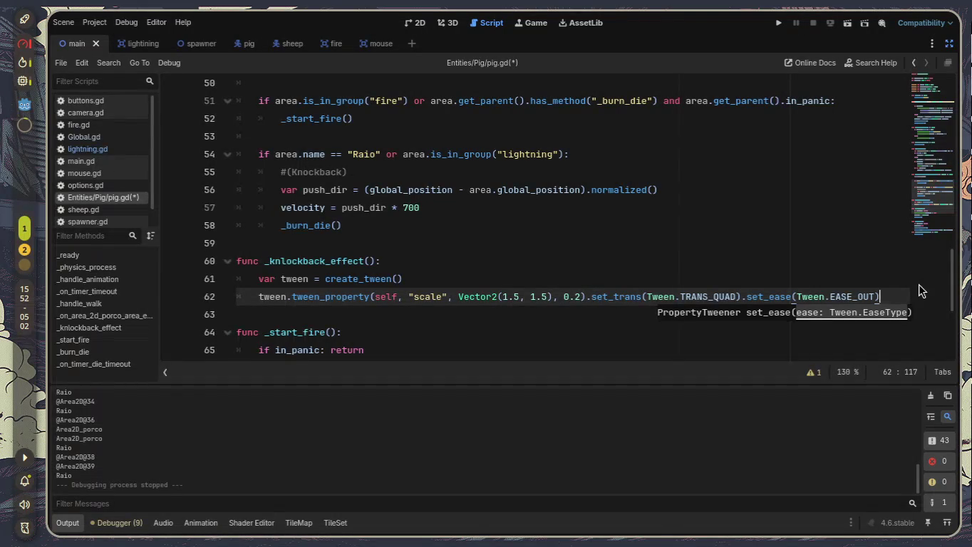
Step: Break the tween_property call after its opening parenthesis so the arguments move to line 63
key("Left")
key("Left")
key("Left")
key("Left")
key("Left")
key("Left")
key("Left")
key("Right")
key("Left")
key("Left")
key("Left")
key("Left")
key("Left")
key("Left")
key("Left")
key("Return")
key("Right")
key("Right")
key("Right")
key("Right")
key("Right")
key("Right")
key("Right")
key("Left")
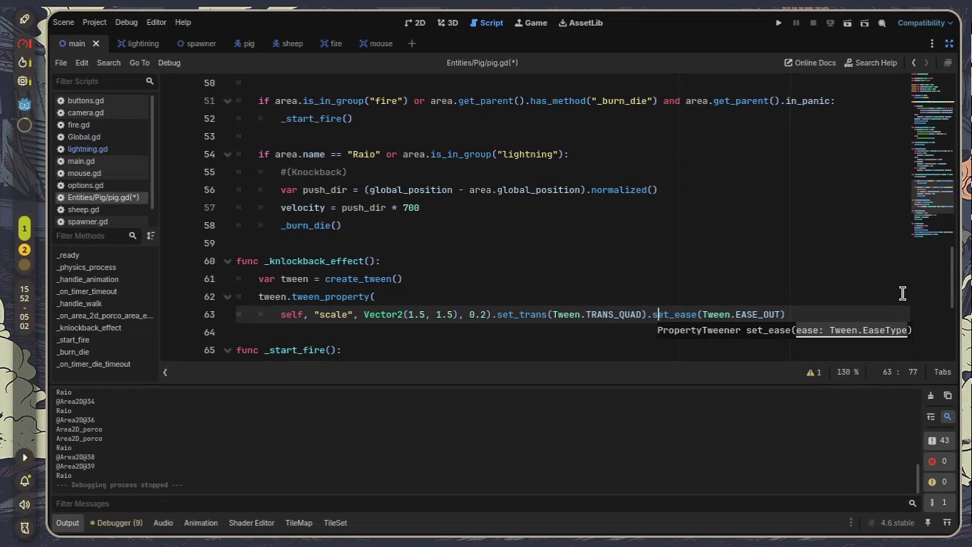
key("Escape")
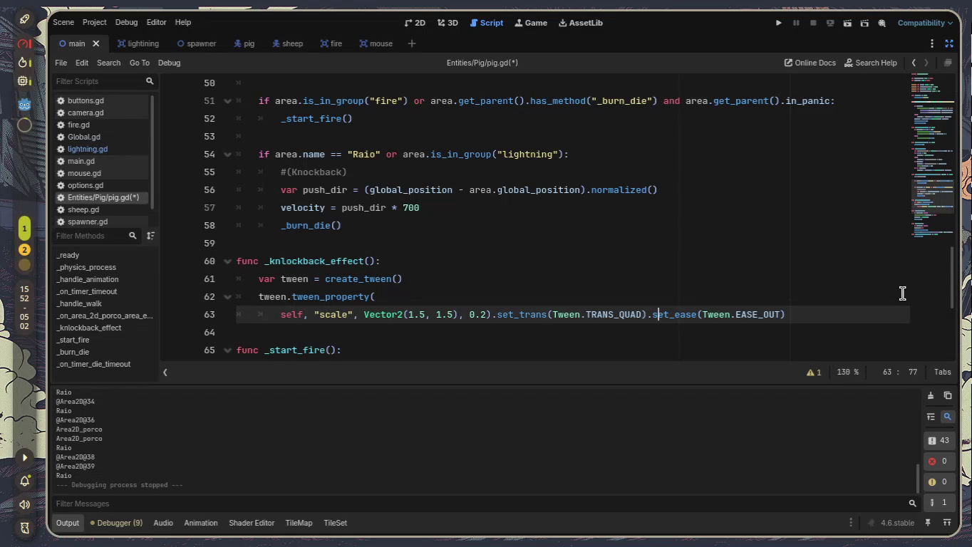
Step: Try putting the set_trans chain on its own line, then rejoin it onto line 63
key("Right")
key("Left")
key("Left")
key("Left")
key("Left")
key("Left")
key("Left")
key("Right")
key("Return")
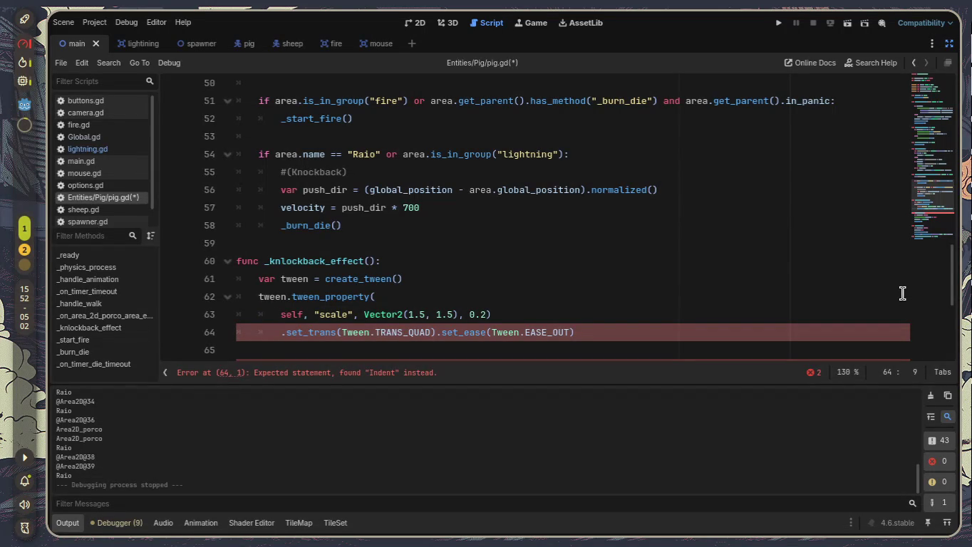
key("BackSpace")
key("BackSpace")
key("BackSpace")
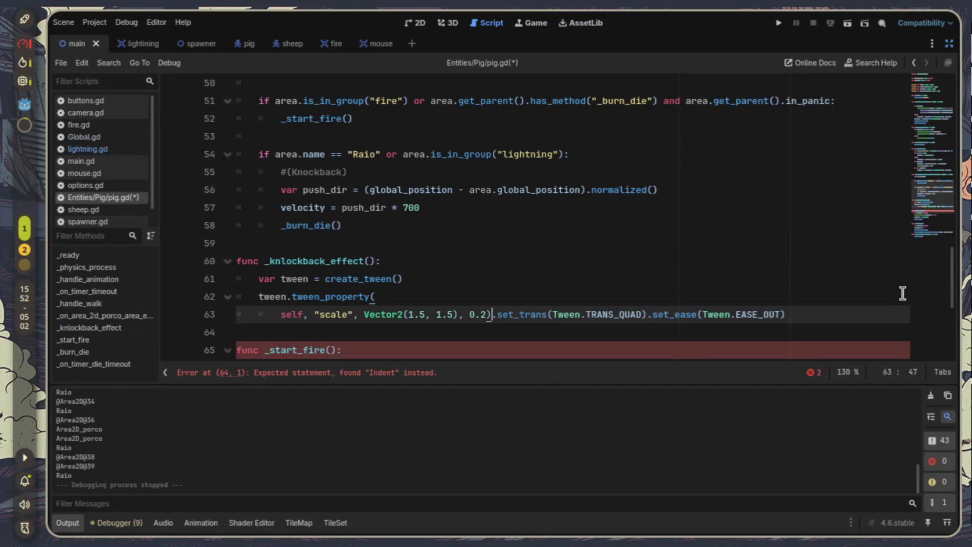
key("Right")
key("Right")
key("Right")
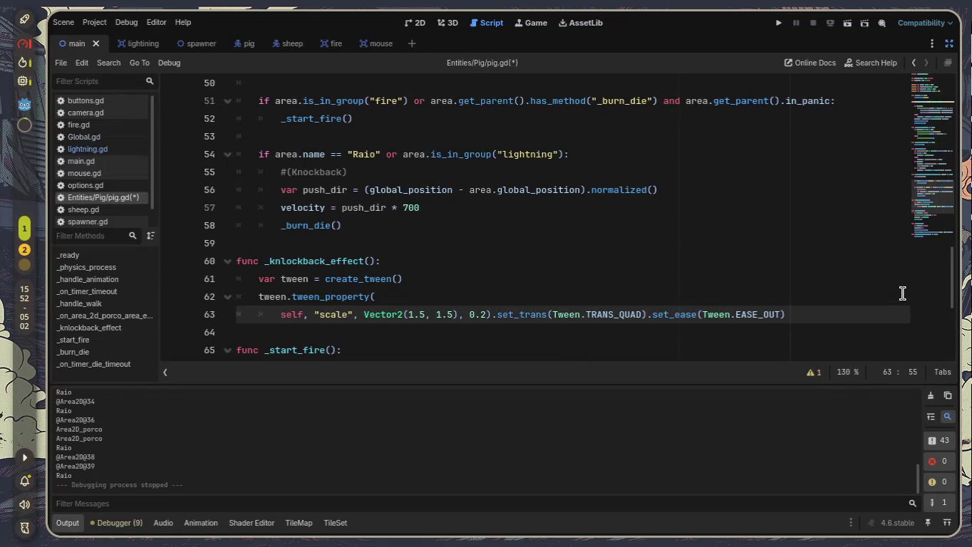
key("End")
left_click(596, 260)
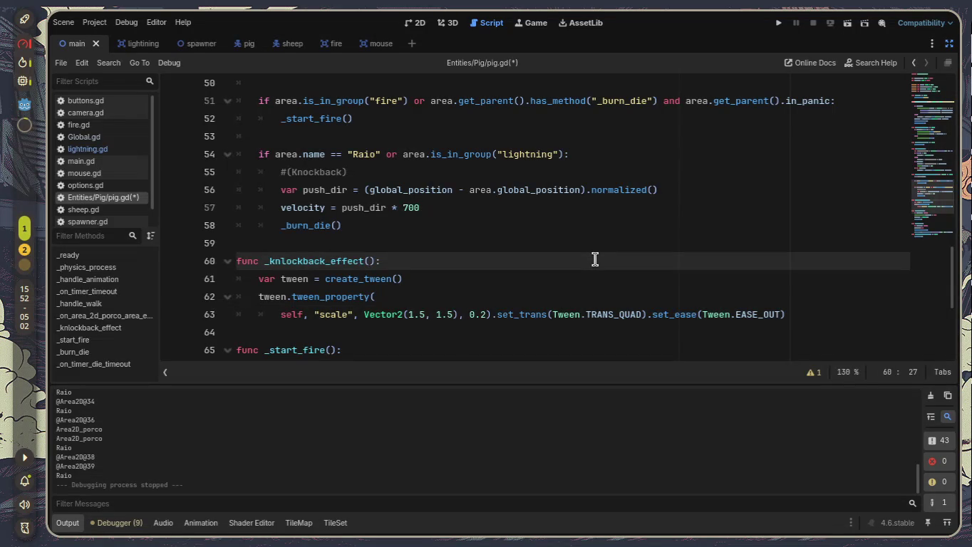
Step: Add a line declaring var scale = "scale" at the top of _knlockback_effect
key("Return")
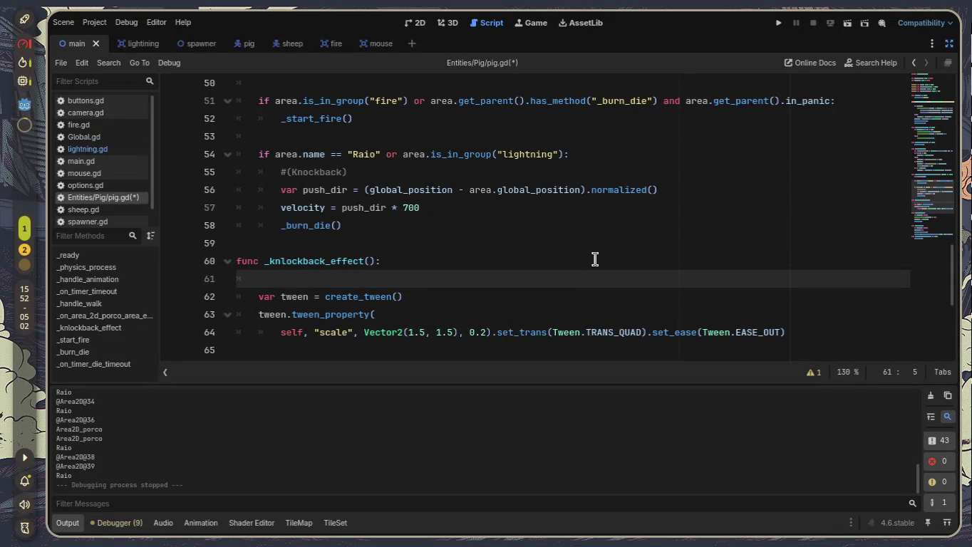
type("var scale =")
type(" \"")
key("Escape")
type("scalt")
key("BackSpace")
type("e")
key("Right")
key("Return")
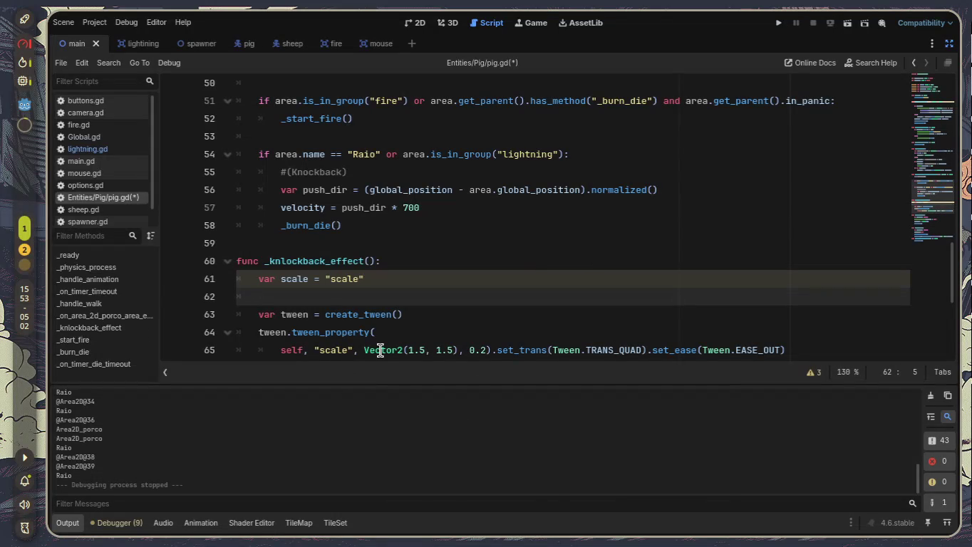
Step: Replace that declaration with the start of var vec_tranform = Vec on line 61
mouse_move(379, 349)
mouse_move(353, 333)
mouse_move(369, 279)
left_mouse_down()
mouse_move(237, 283)
mouse_move(282, 280)
left_mouse_up()
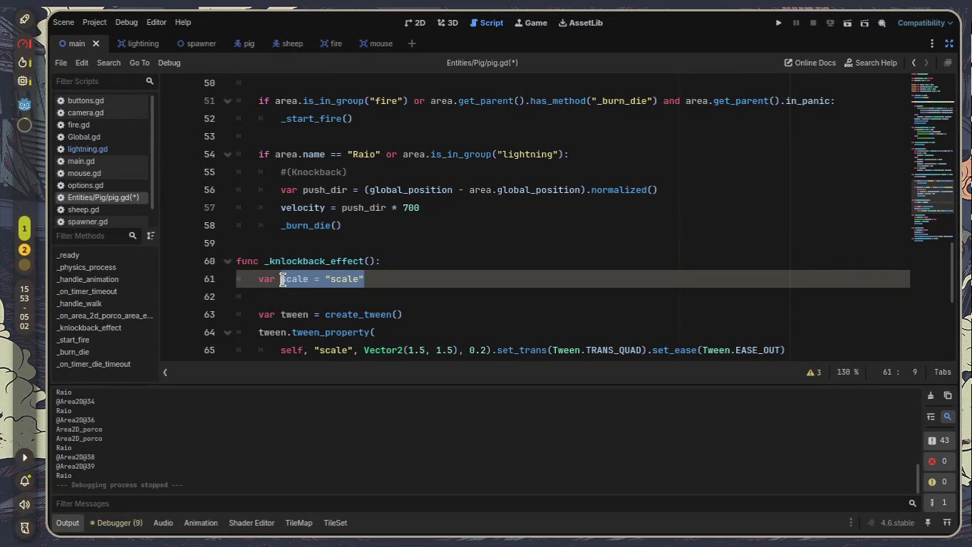
key("BackSpace")
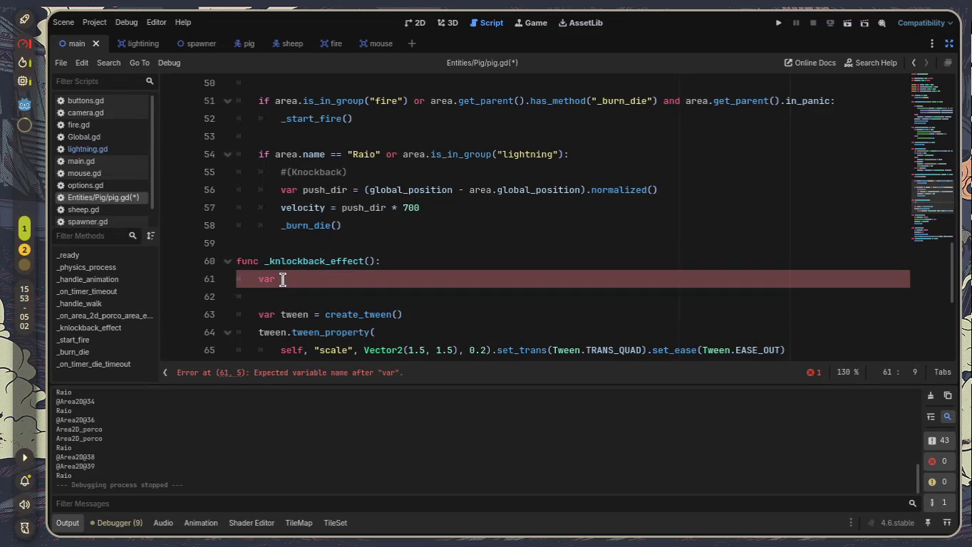
type("vector")
type("2")
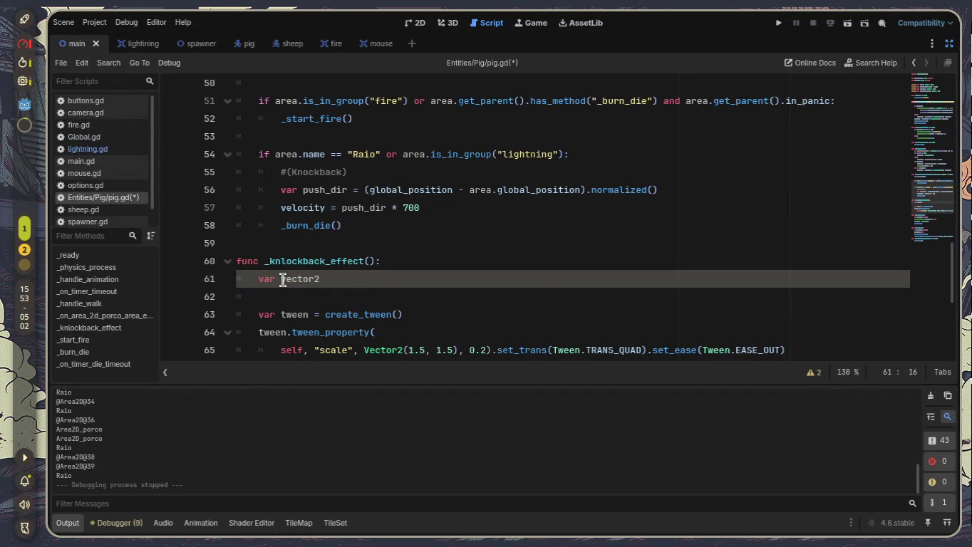
key("BackSpace")
key("BackSpace")
key("BackSpace")
mouse_move(358, 315)
type("_tranform")
type(" = ")
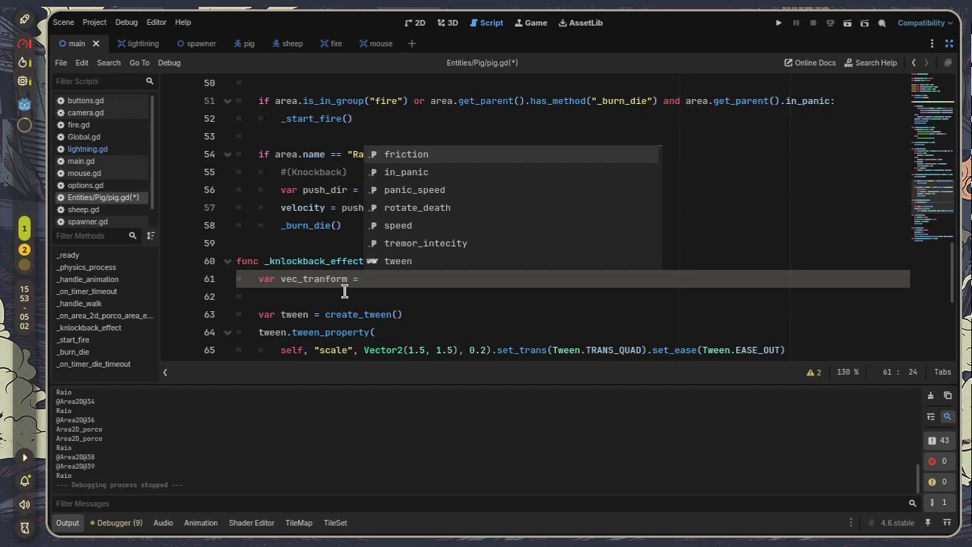
type("Vec")
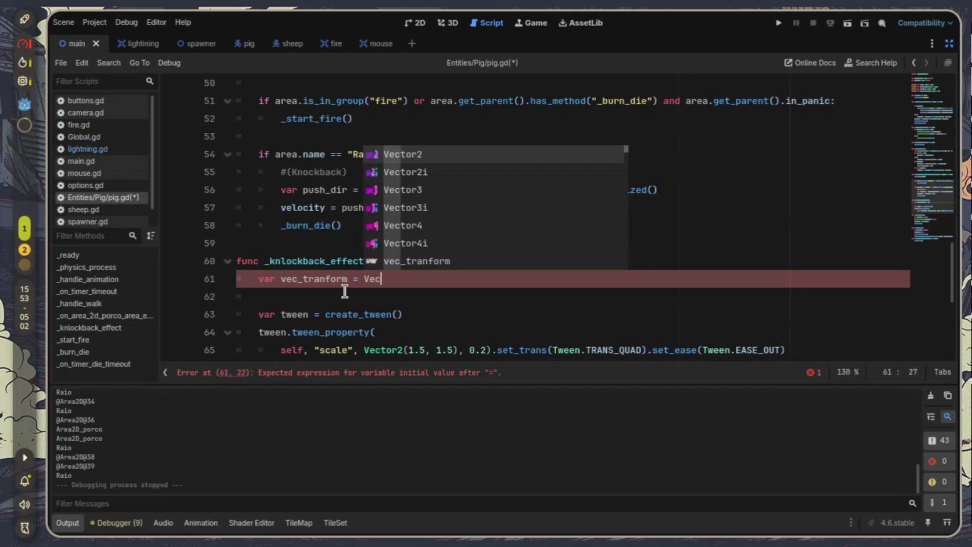
Step: Complete the value as Vector2(1.5, 1.5) and add an opening parenthesis before Vector2
key("Return")
type("(")
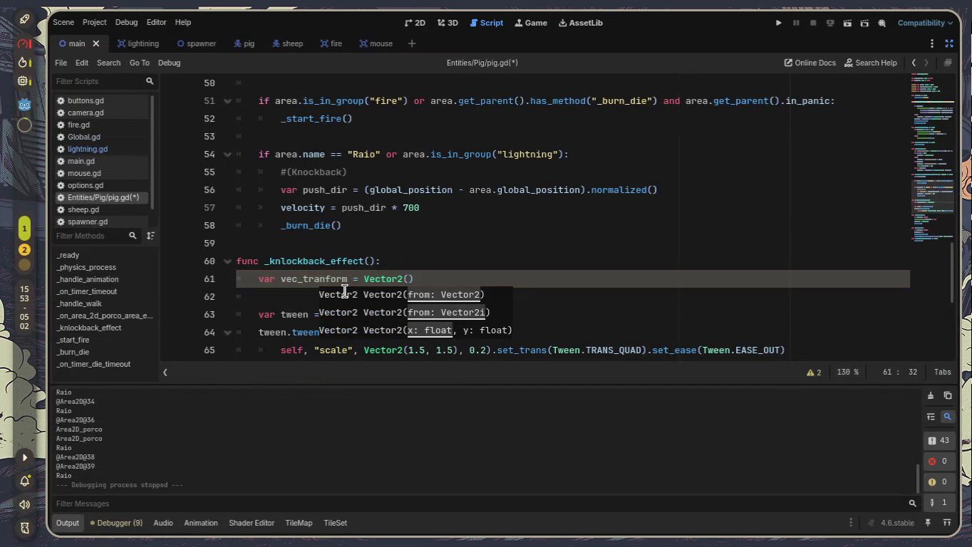
type("1.")
type("5, ")
type("1.5")
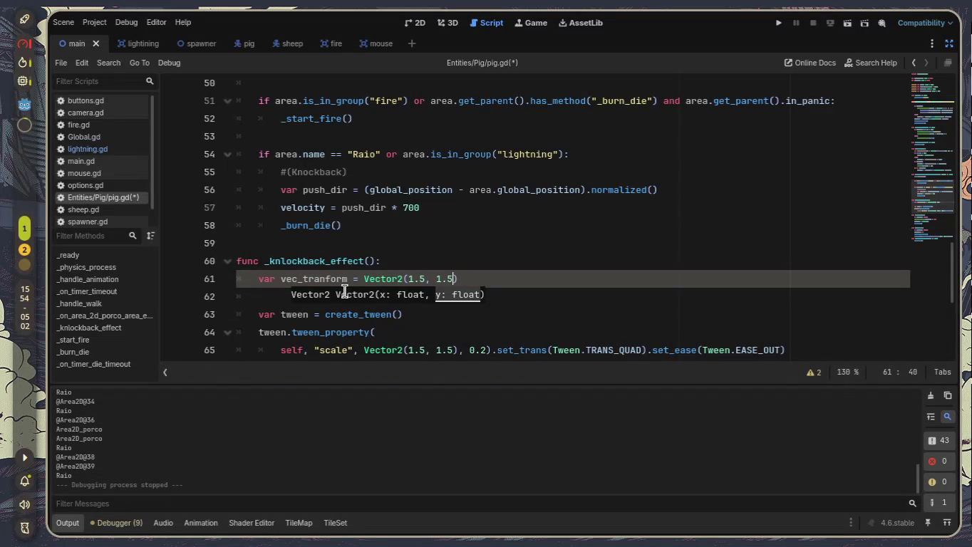
key("Right")
type(",")
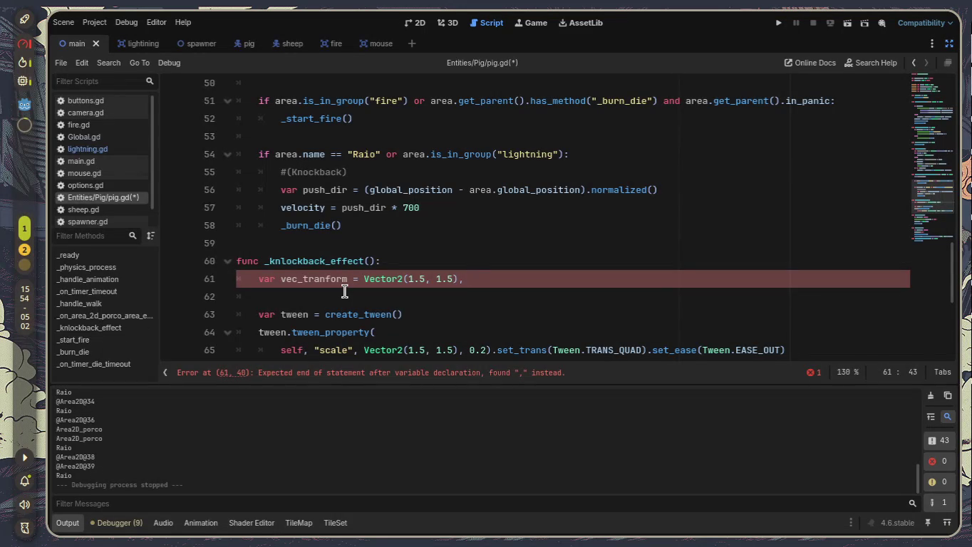
key("BackSpace")
key("Left")
key("Left")
key("Left")
type("(")
key("Right")
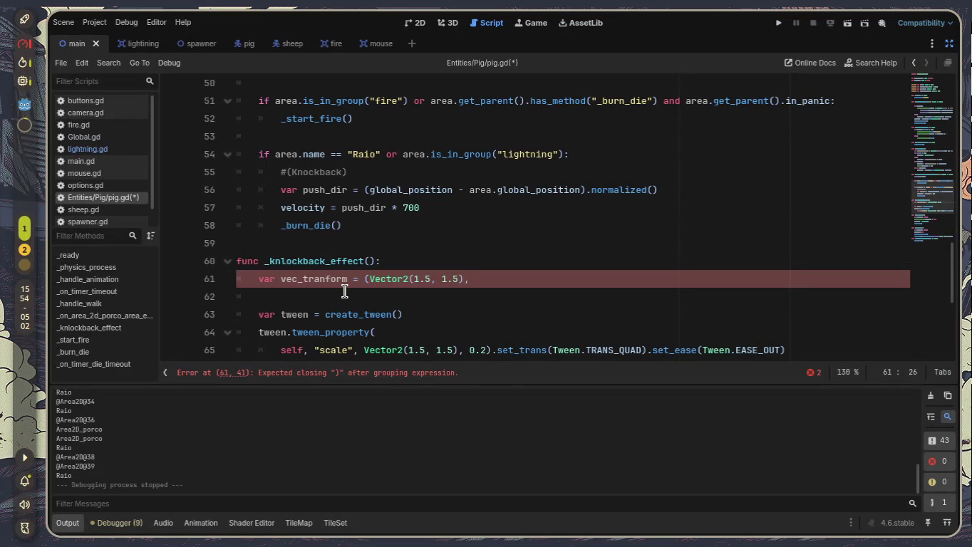
Step: Close the wrapper and append , 0.2 so the value reads (Vector2(1.5, 1.5), 0.2)
key("Down")
key("Down")
key("Left")
key("Left")
key("Up")
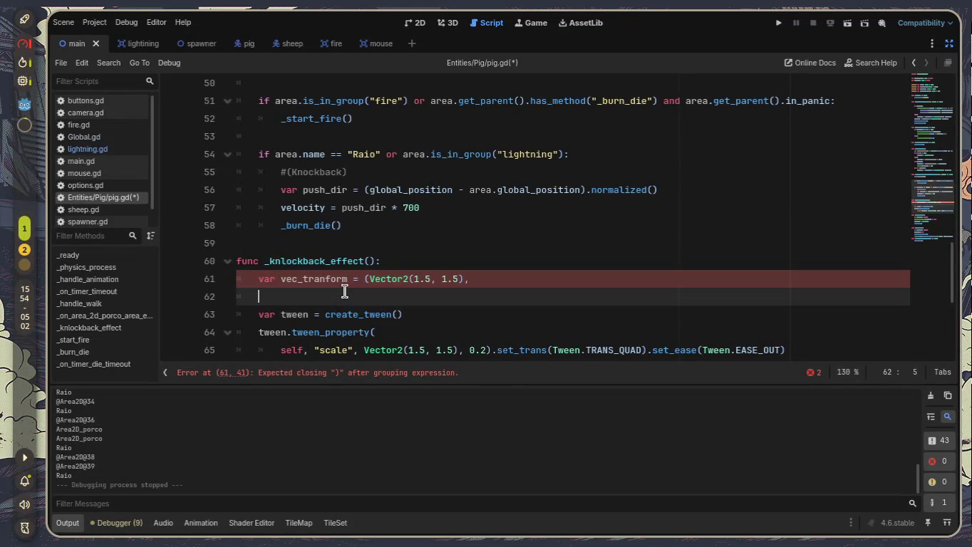
key("Left")
type(")")
key("Left")
key("BackSpace")
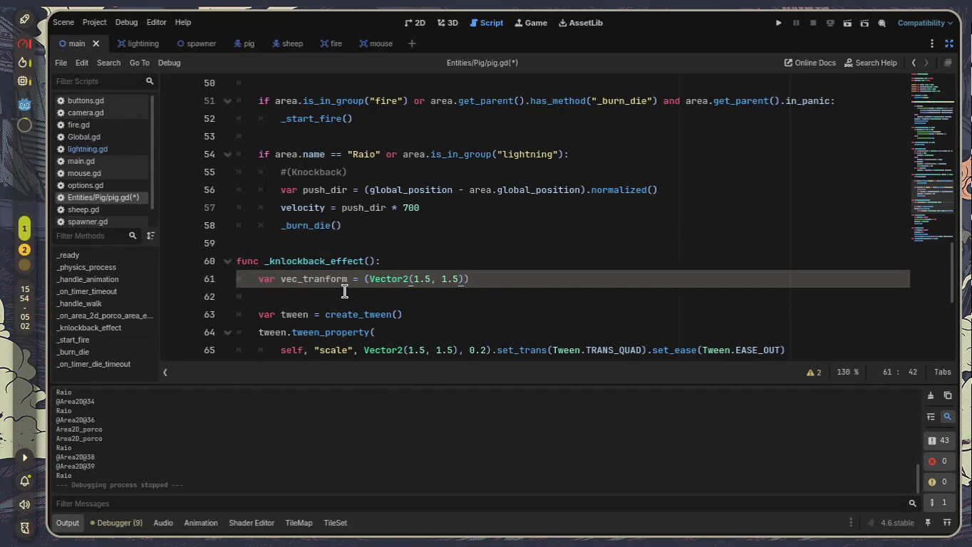
type(".")
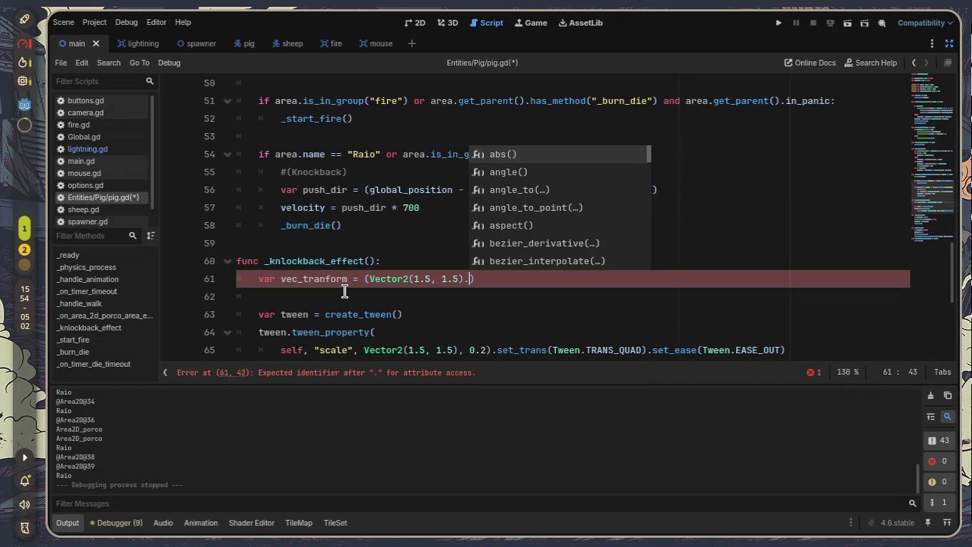
key("BackSpace")
type(", 0")
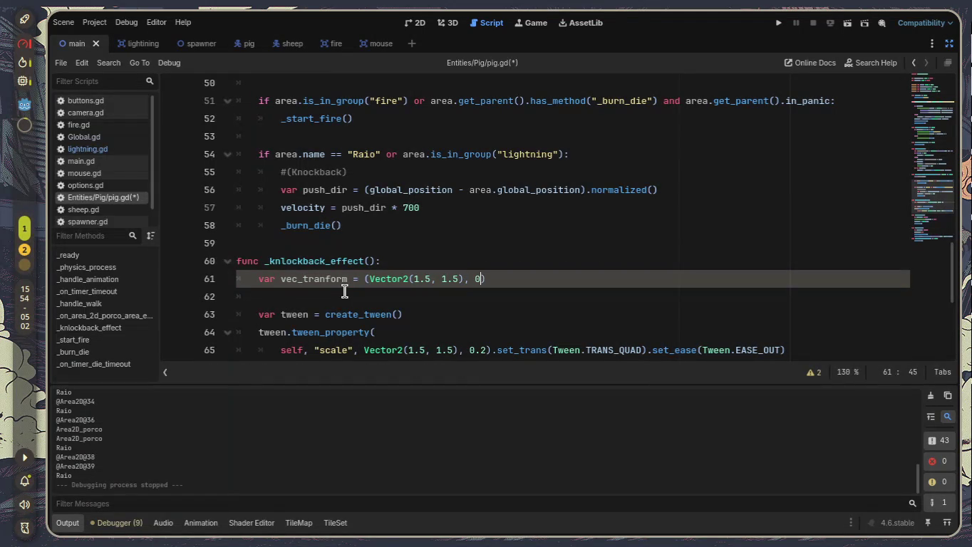
type(".2")
type(")")
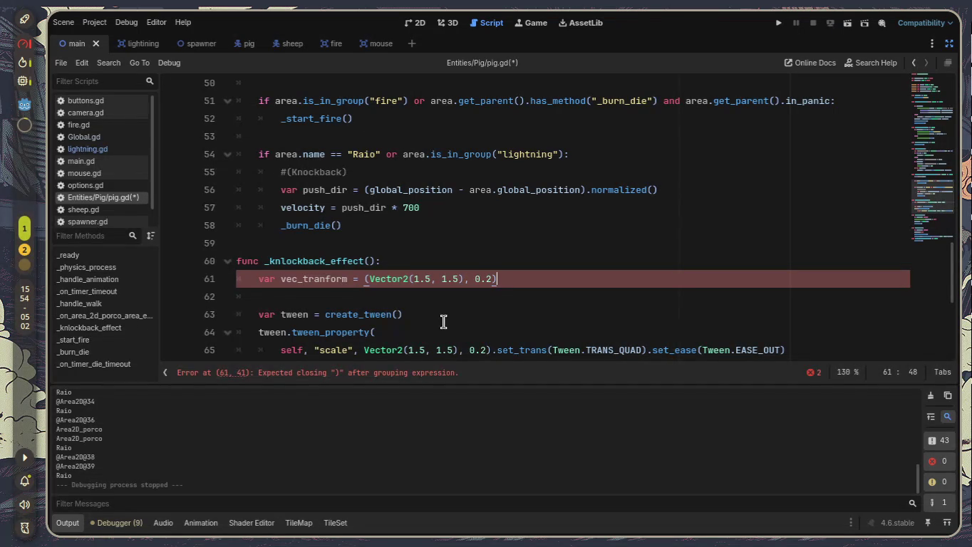
Step: Compare the 0.2 values and strip the wrapping parentheses from line 61's vec_tranform value
left_click_drag(457, 345, 486, 347)
left_click_drag(465, 280, 493, 280)
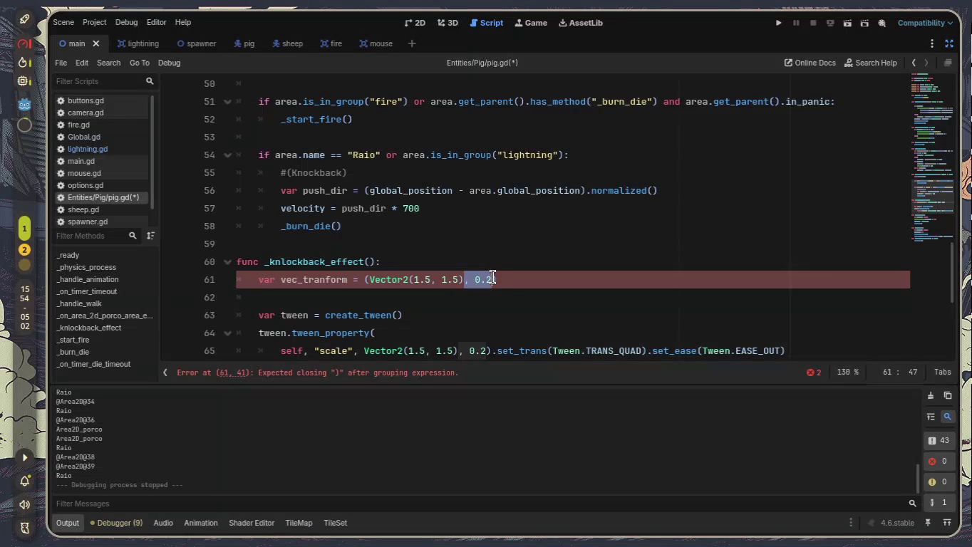
left_click(478, 318)
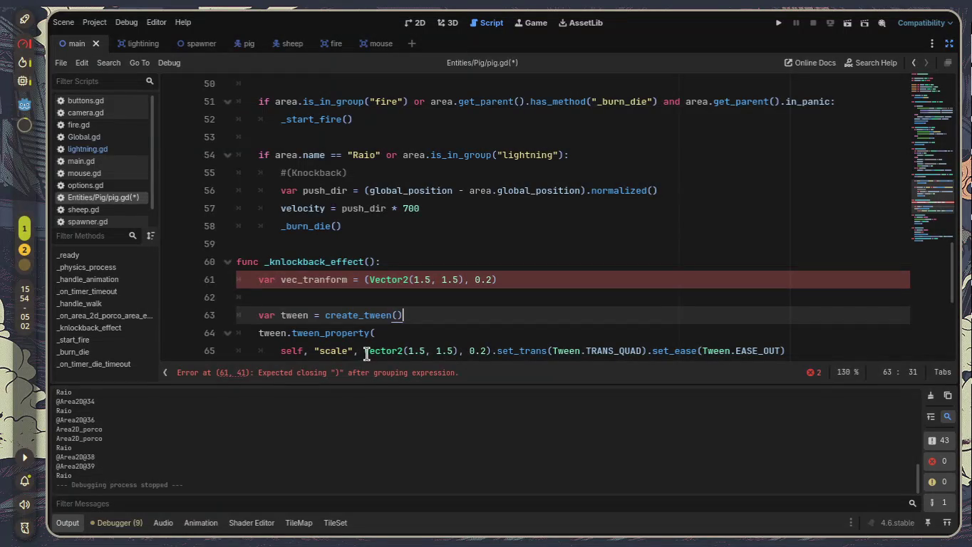
mouse_move(364, 350)
left_mouse_down()
mouse_move(839, 336)
mouse_move(839, 347)
left_mouse_up()
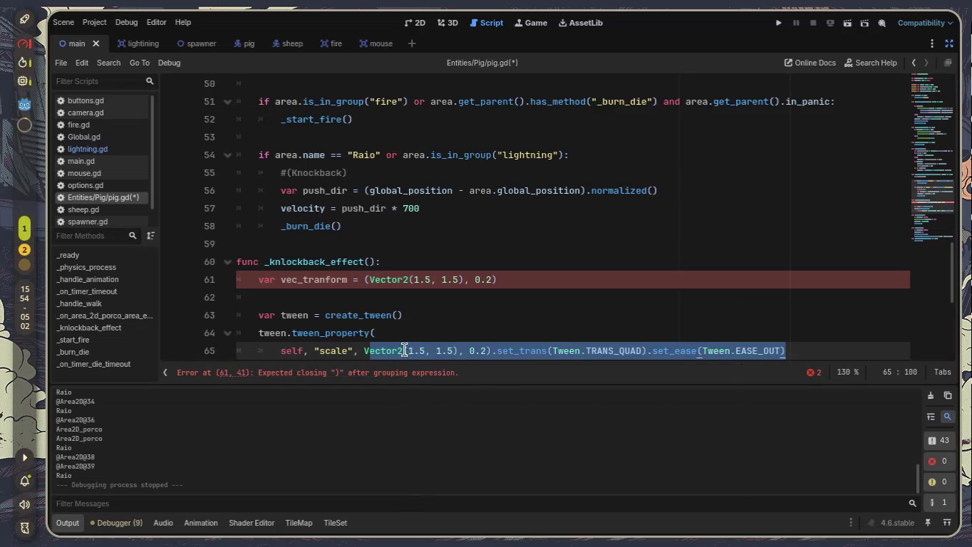
left_click(439, 330)
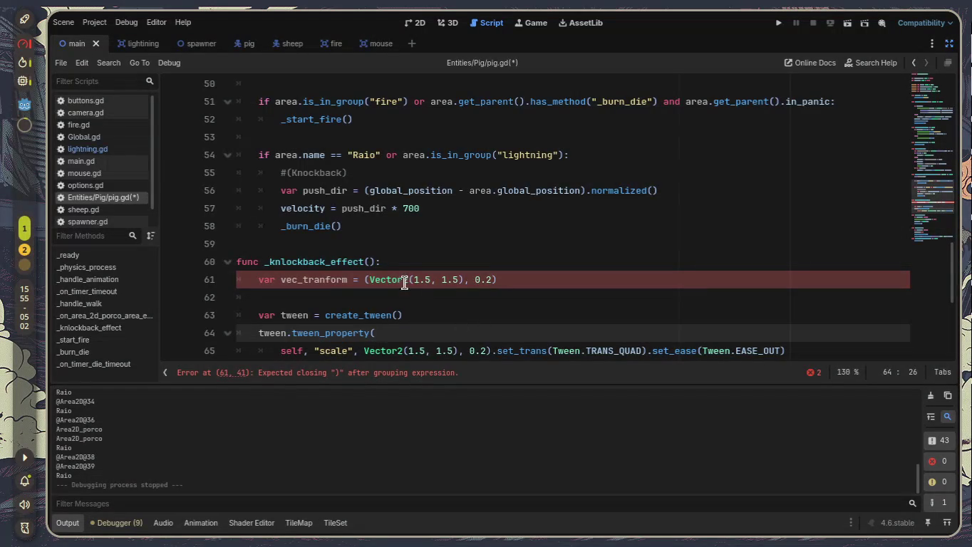
left_click(564, 280)
key("Left")
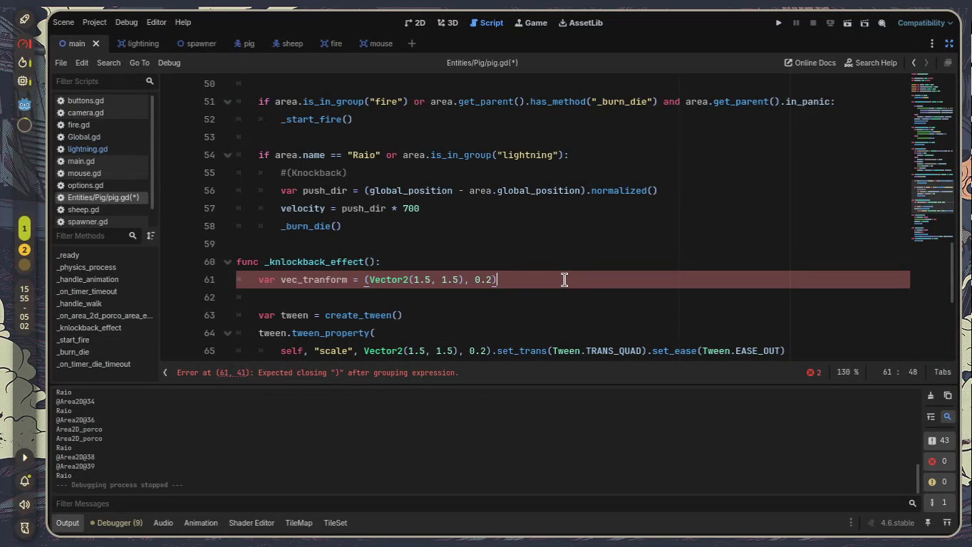
key("Delete")
key("Left")
key("Left")
key("Left")
key("Left")
key("Left")
key("Left")
key("BackSpace")
Step: Rework the trailing , 0.2 on line 61, then select the whole vec_tranform line
key("Right")
key("Right")
key("Right")
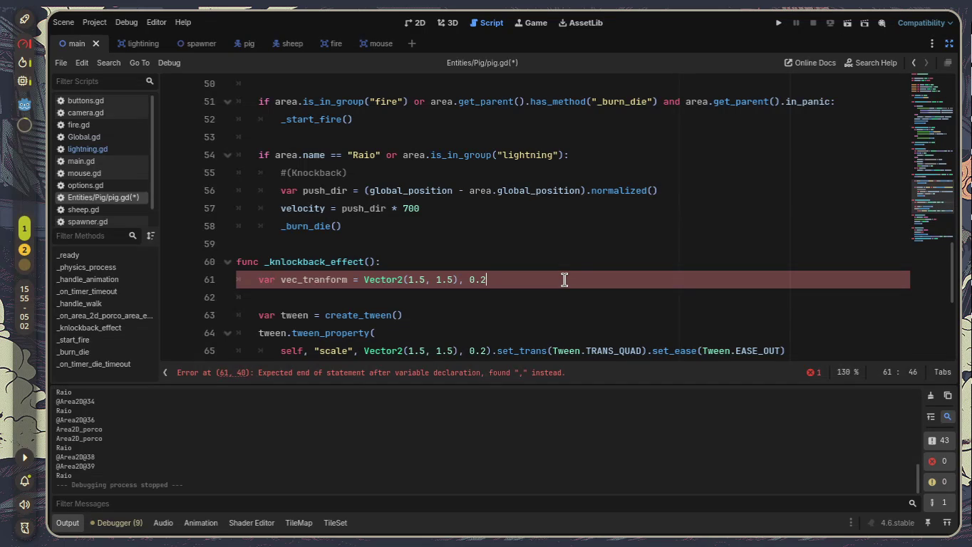
key("BackSpace")
key("BackSpace")
key("BackSpace")
key("BackSpace")
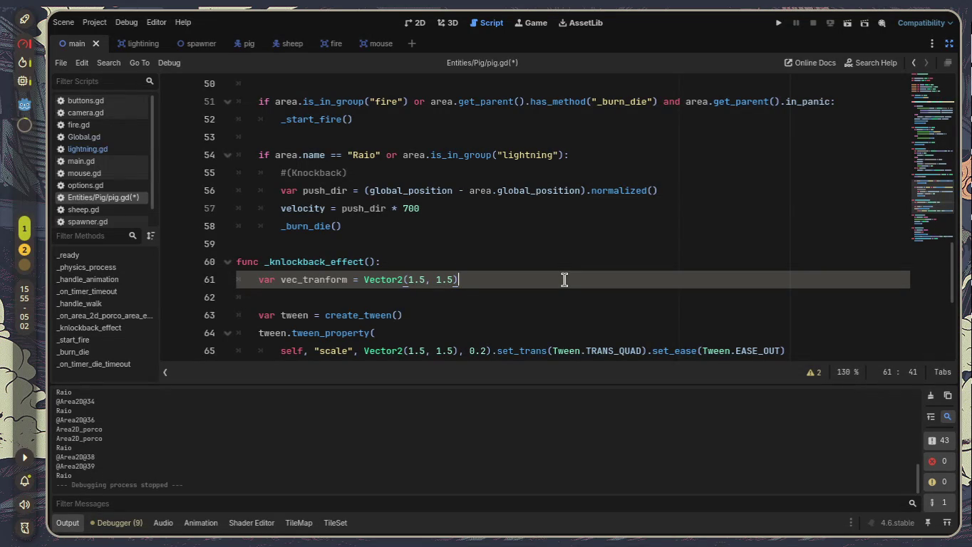
type(",")
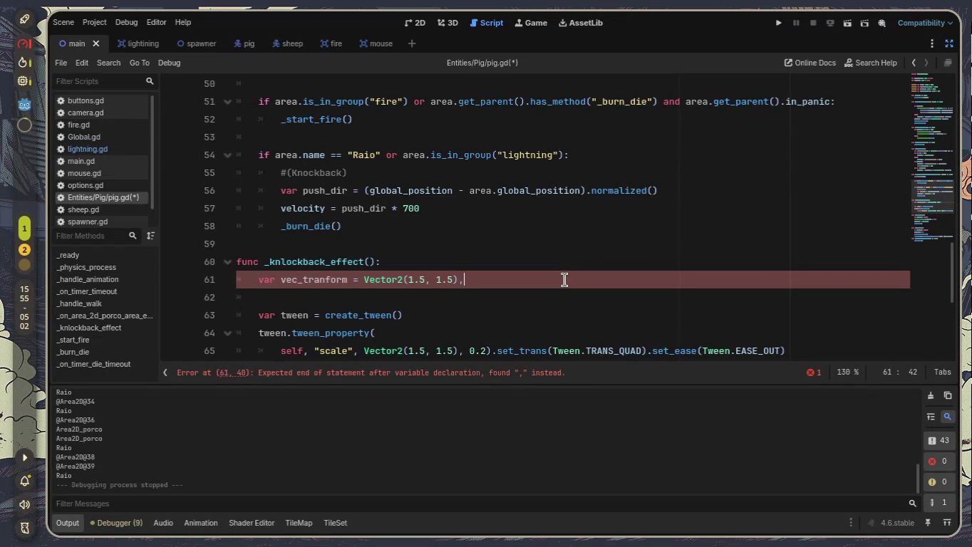
type("0.")
type("2")
type(")")
key("Left")
key("Left")
key("Left")
type("(")
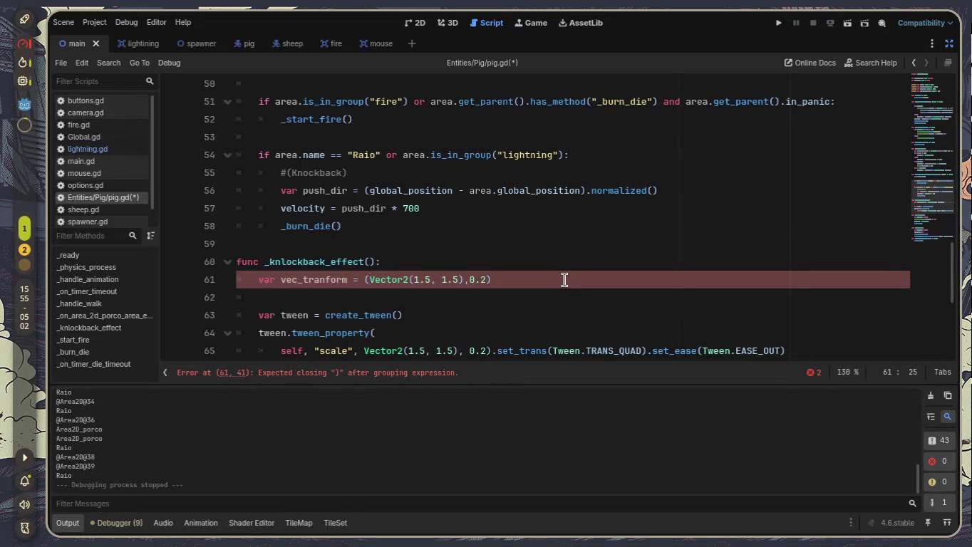
key("BackSpace")
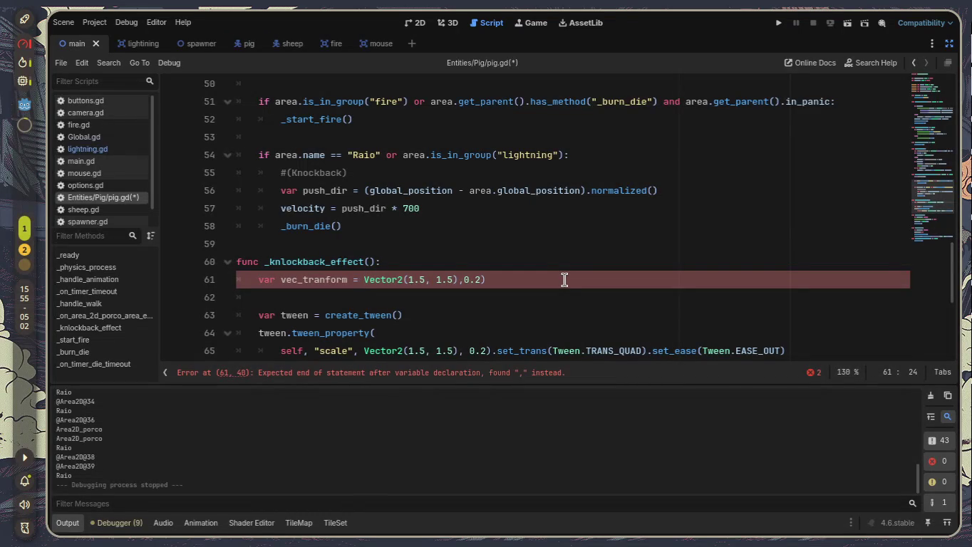
key("Right")
key("Right")
key("Right")
key("Left")
key("BackSpace")
key("BackSpace")
key("BackSpace")
key("BackSpace")
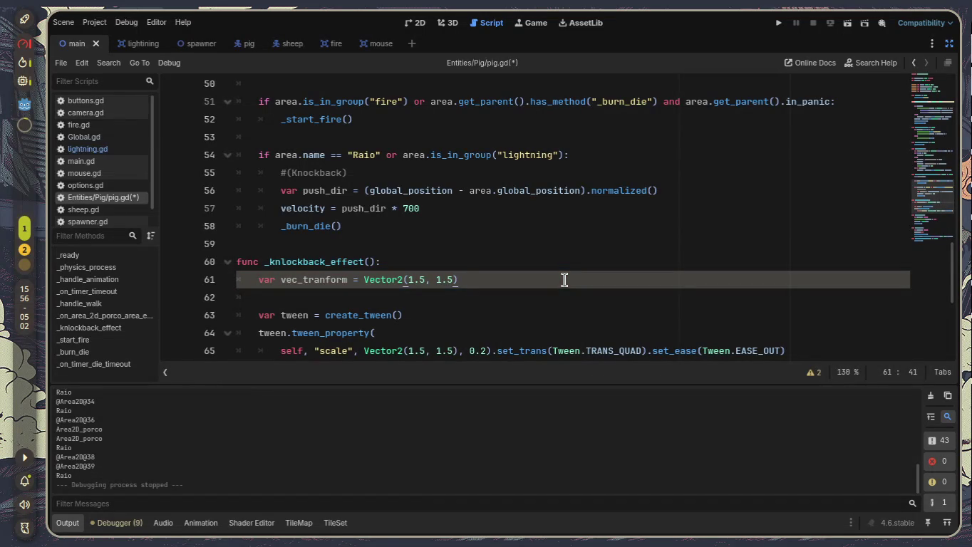
mouse_move(428, 297)
left_mouse_down()
mouse_move(169, 310)
mouse_move(138, 270)
mouse_move(144, 282)
left_mouse_up()
Step: Delete the vec_tranform line and its blank line, then add a new line after the scale tween
key("Delete")
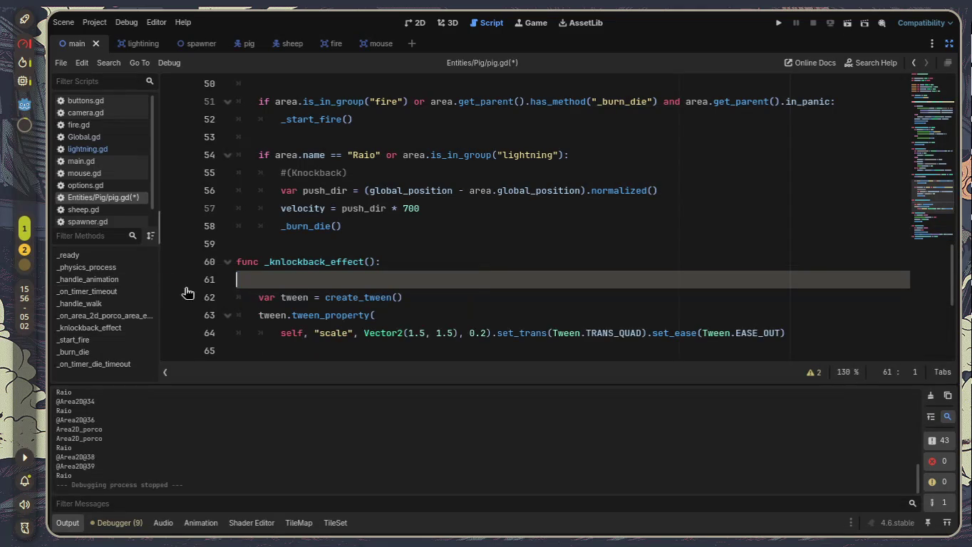
key("BackSpace")
left_click(803, 317)
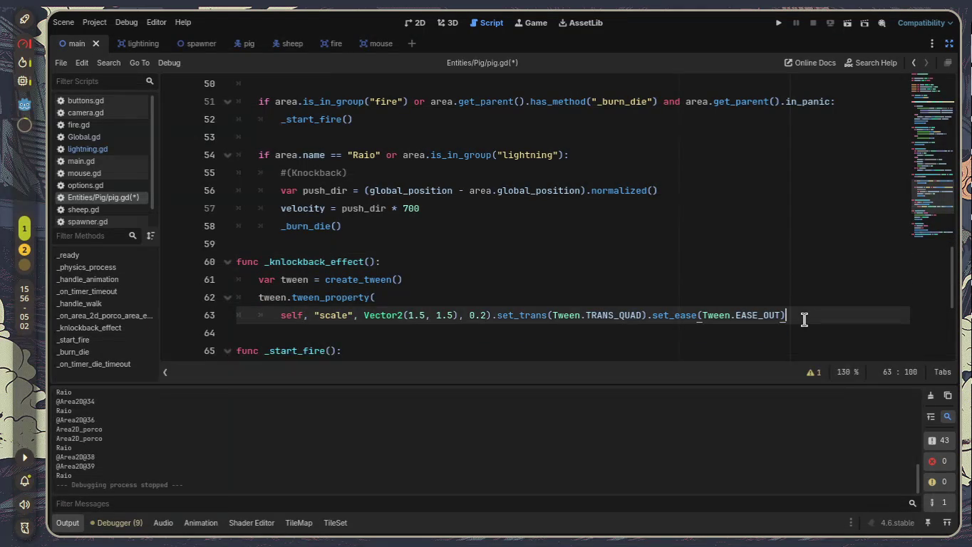
key("Return")
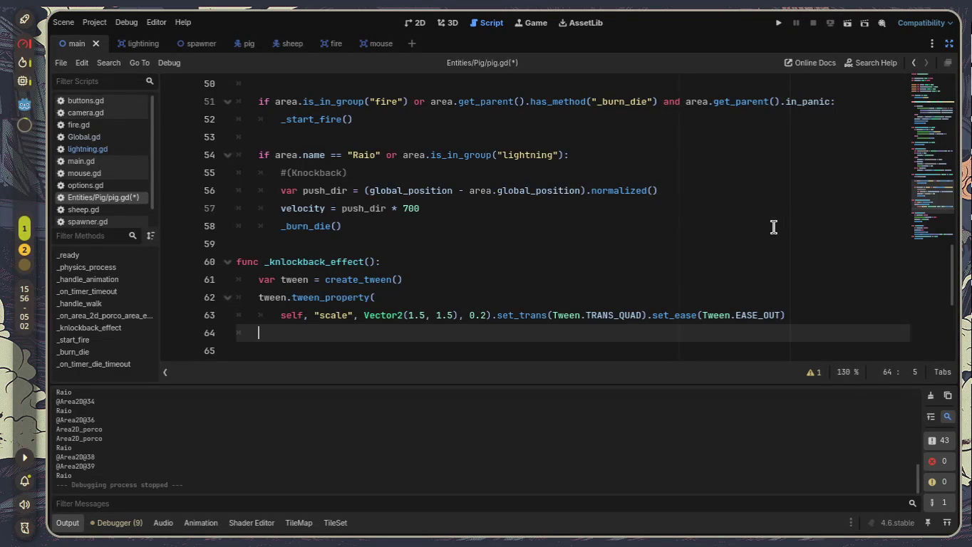
Step: Insert tween.tween_property( on line 64 with autocomplete, tidying the stray parentheses
type("tw")
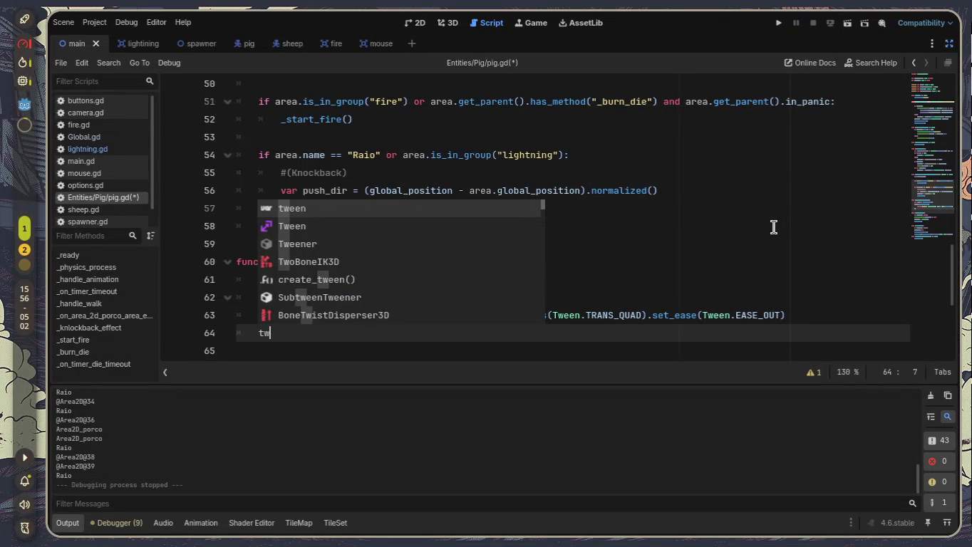
key("Return")
type(".")
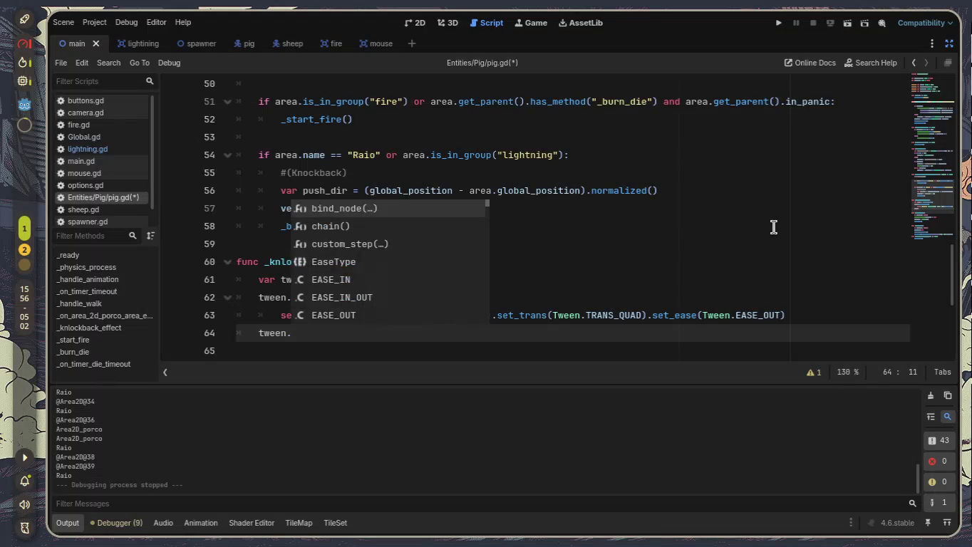
type("t")
key("Down")
key("Down")
key("Down")
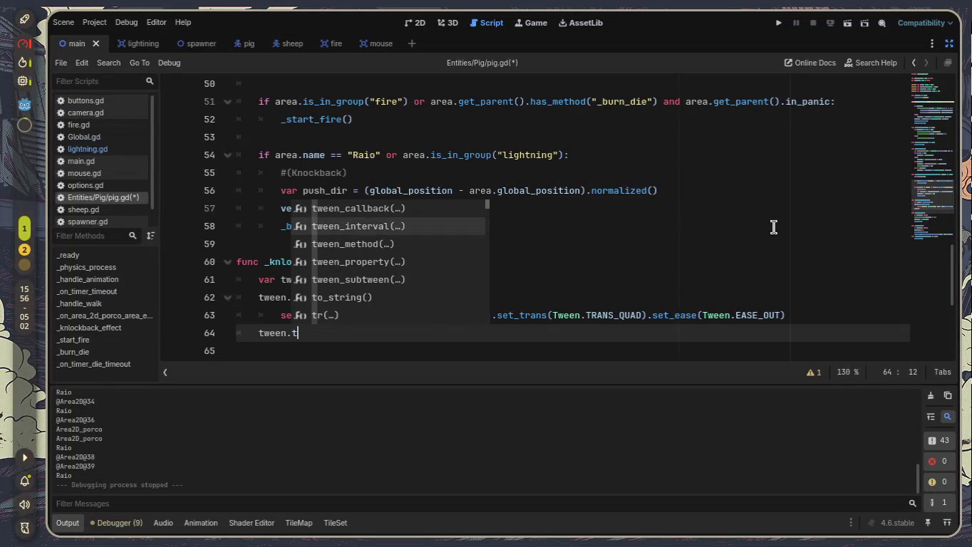
key("Return")
key("Return")
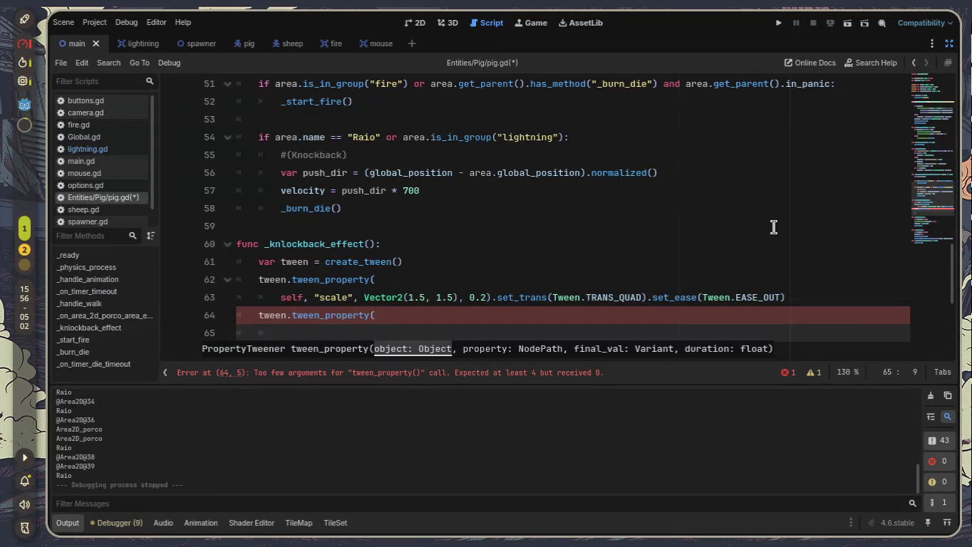
type(")")
key("Down")
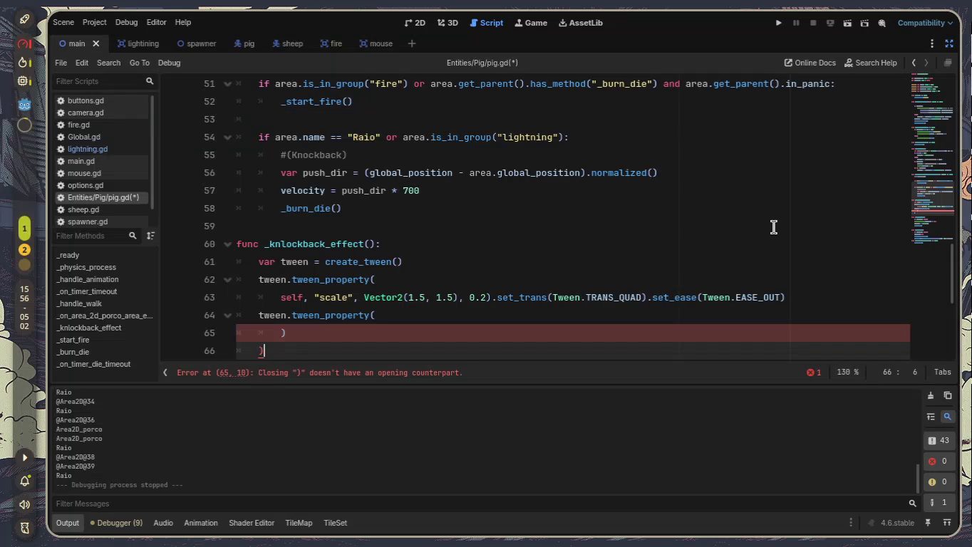
key("BackSpace")
key("BackSpace")
key("BackSpace")
key("BackSpace")
key("BackSpace")
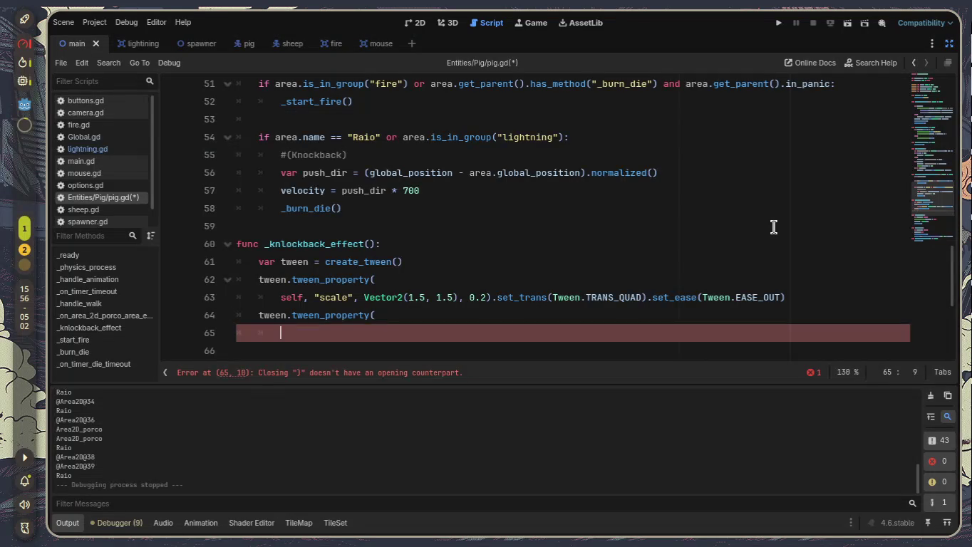
key("BackSpace")
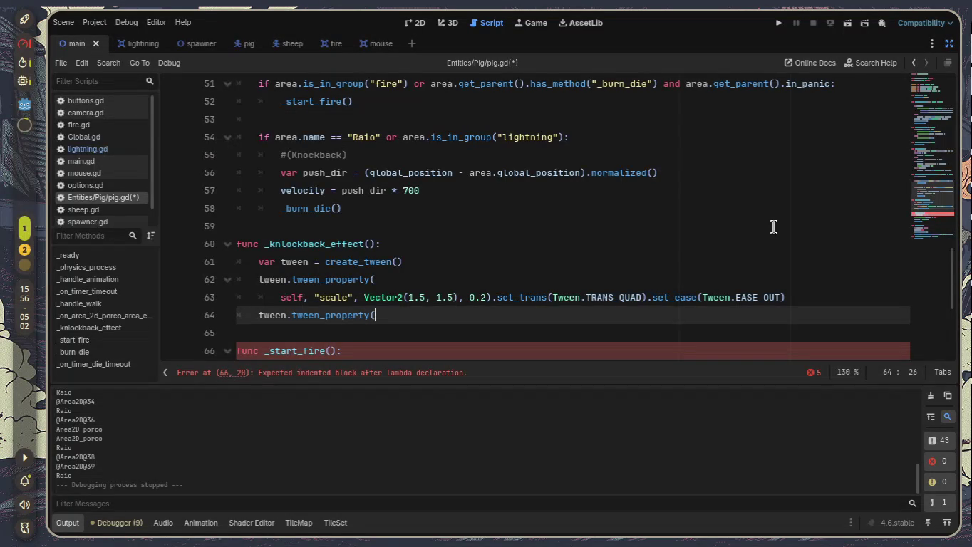
key("BackSpace")
type("(")
key("Return")
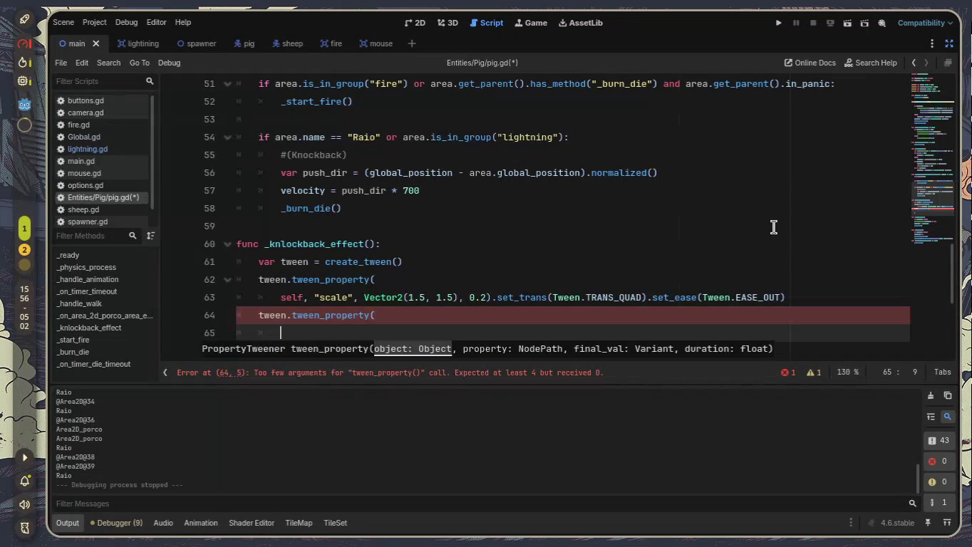
Step: Remove the misplaced self text, leaving empty tween_property() aligned with the first tween call
key("Up")
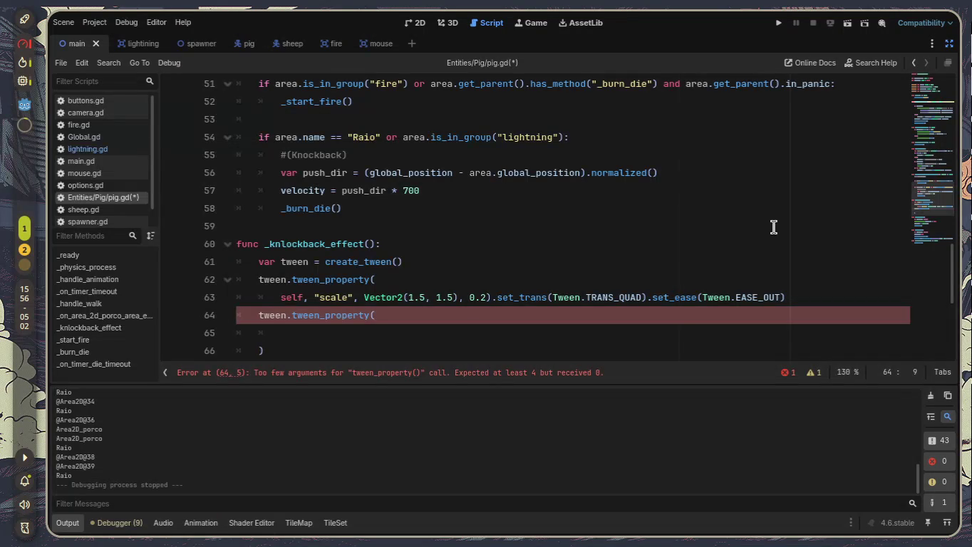
type("self,")
key("BackSpace")
key("BackSpace")
key("BackSpace")
key("ctrl+backslash")
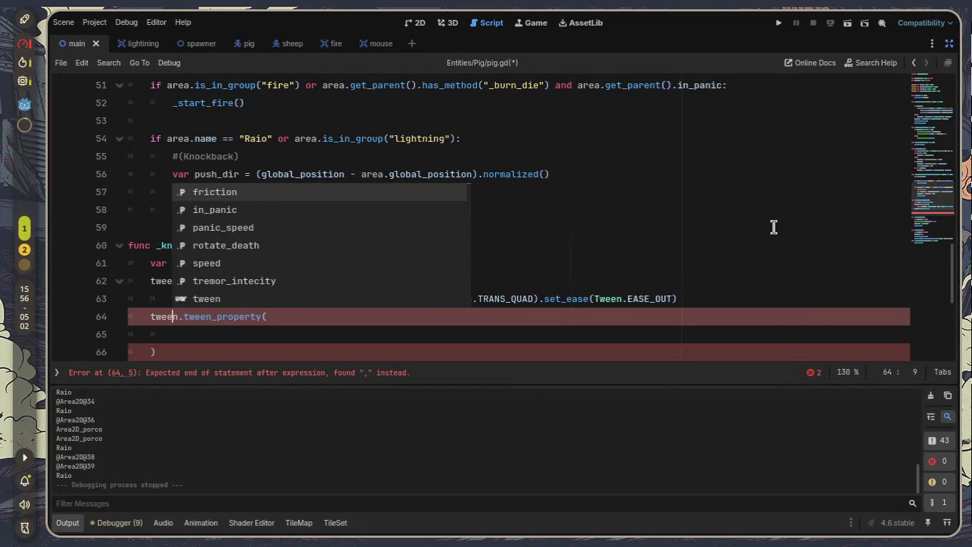
key("Delete")
key("Delete")
key("Delete")
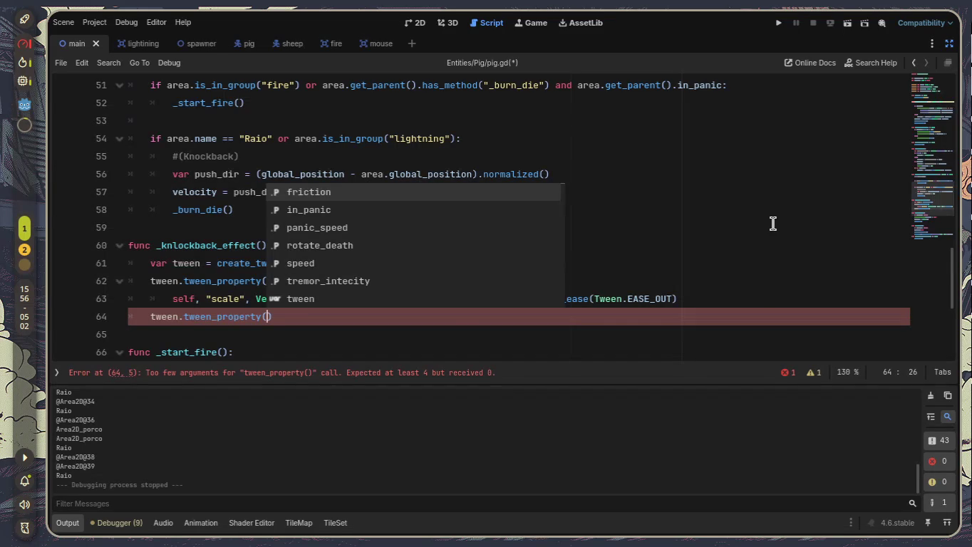
key("End")
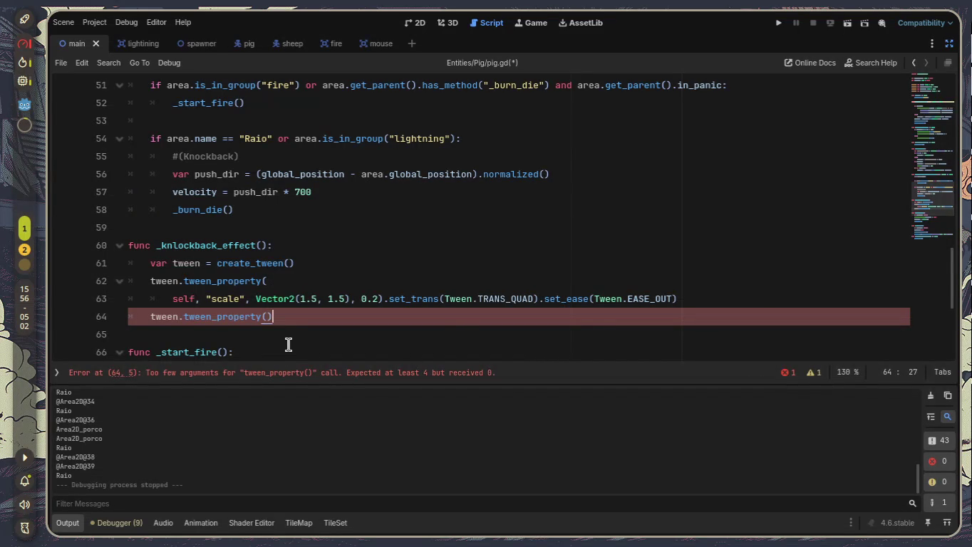
key("Home")
key("Tab")
left_click(290, 316)
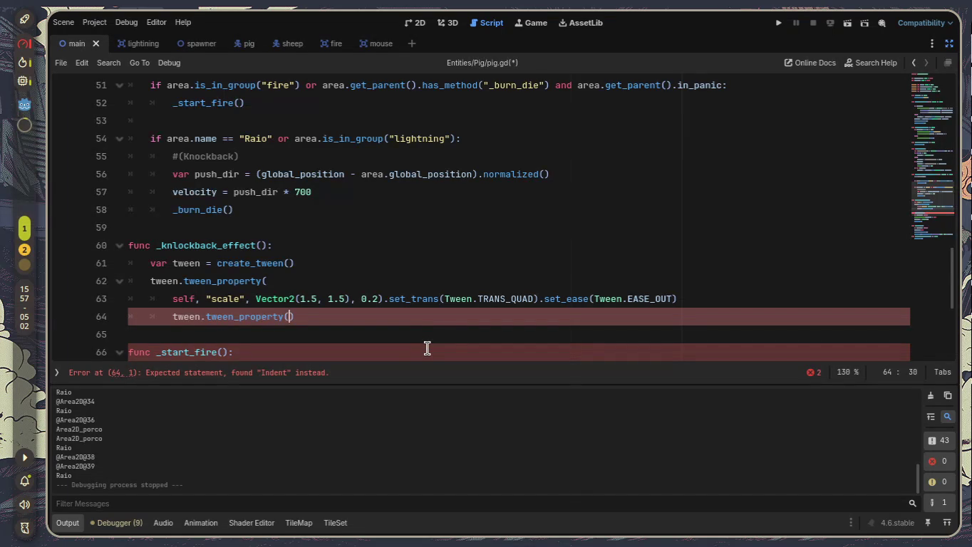
key("Home")
key("BackSpace")
key("Right")
key("Right")
key("Right")
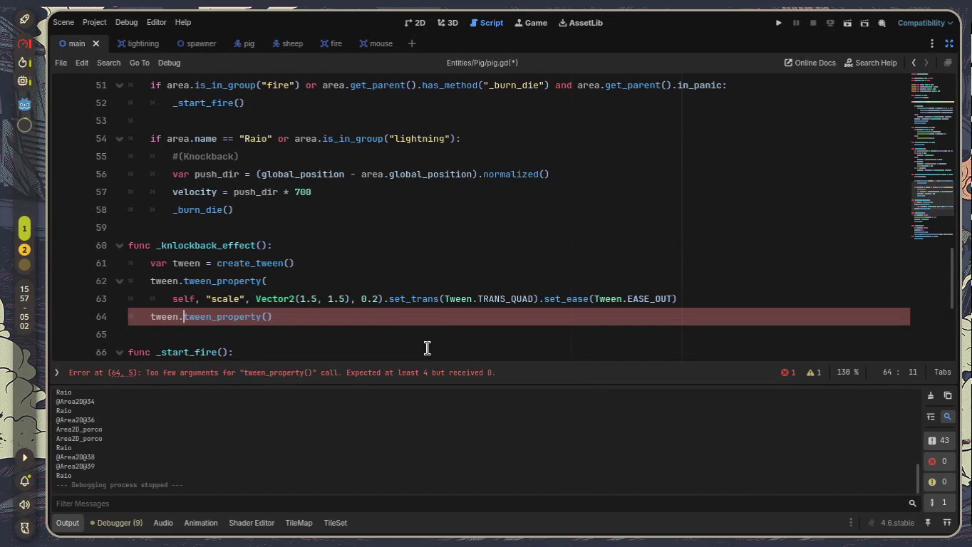
Step: Fill line 64's tween_property call with self, "scale" using the property autocomplete
scroll(427, 347, "down", 4)
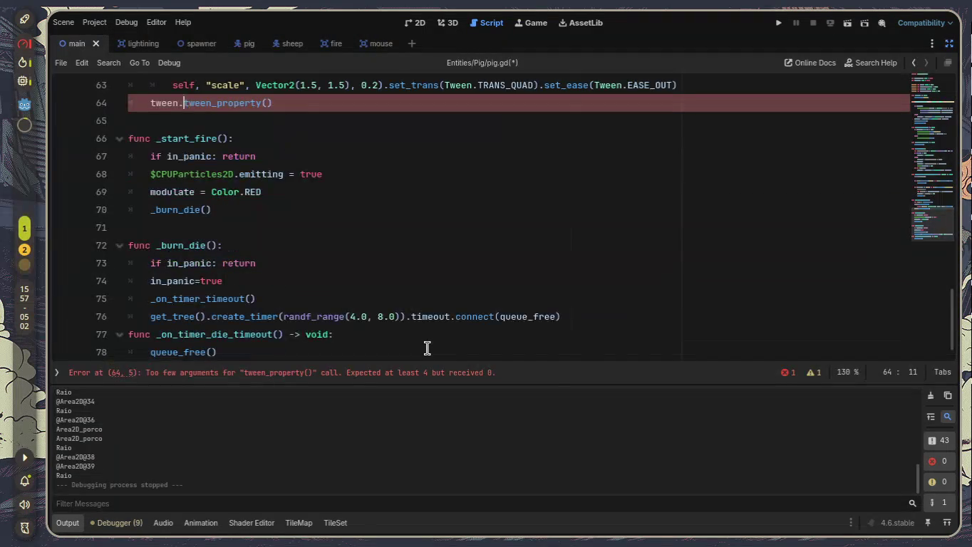
scroll(427, 348, "up", 3)
left_click(292, 260)
key("Left")
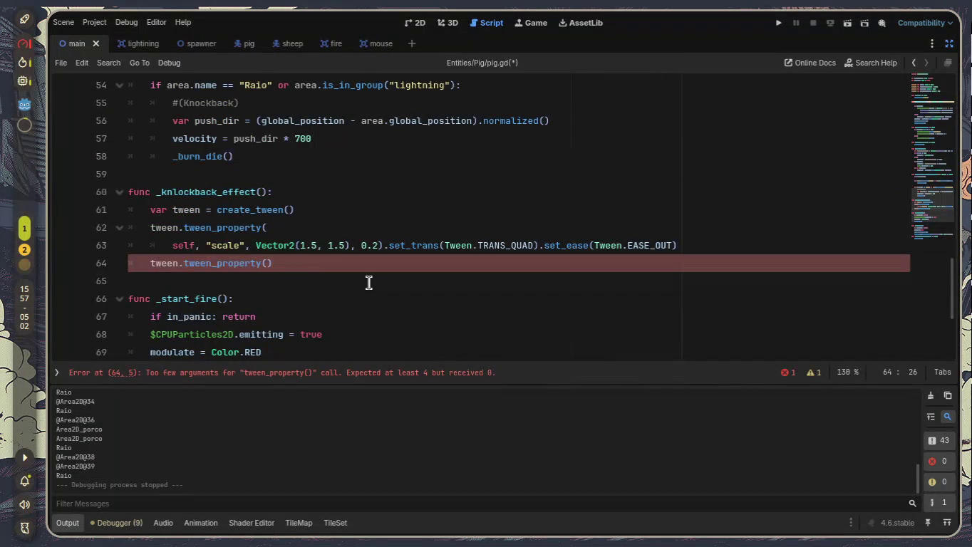
type("sel")
type("f")
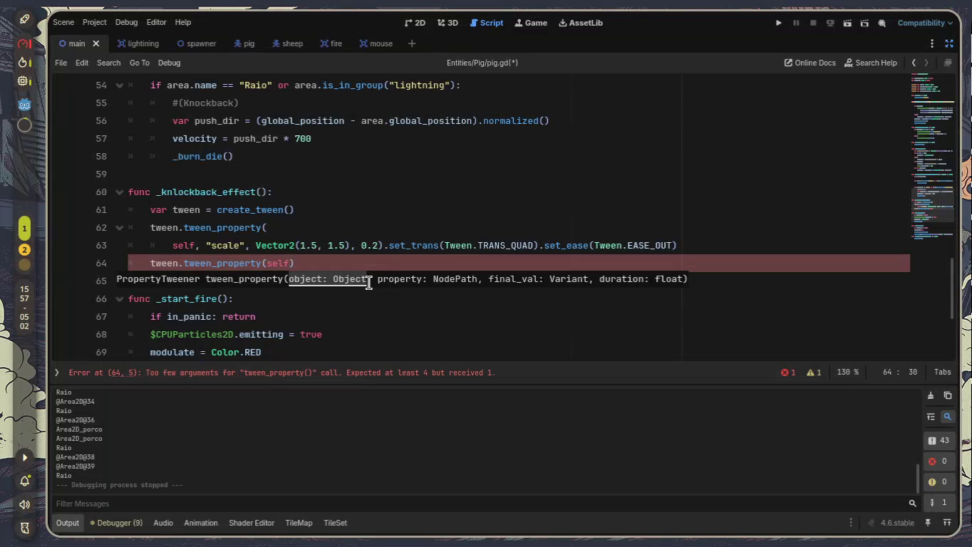
type(", \"")
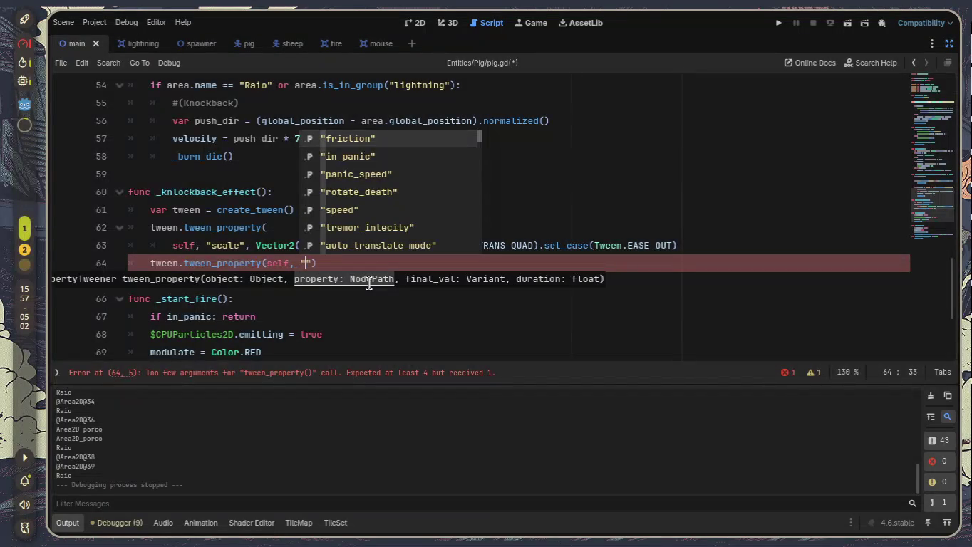
type("scal")
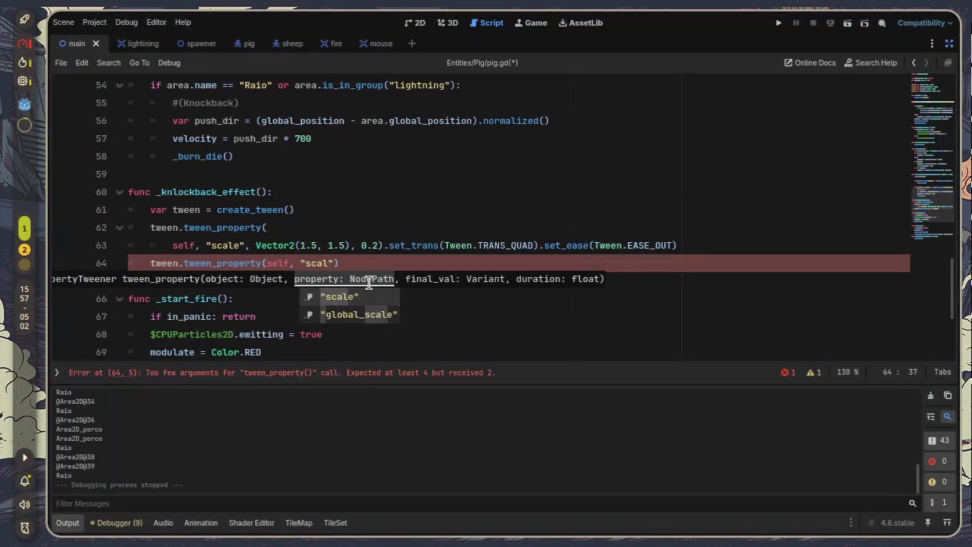
key("Return")
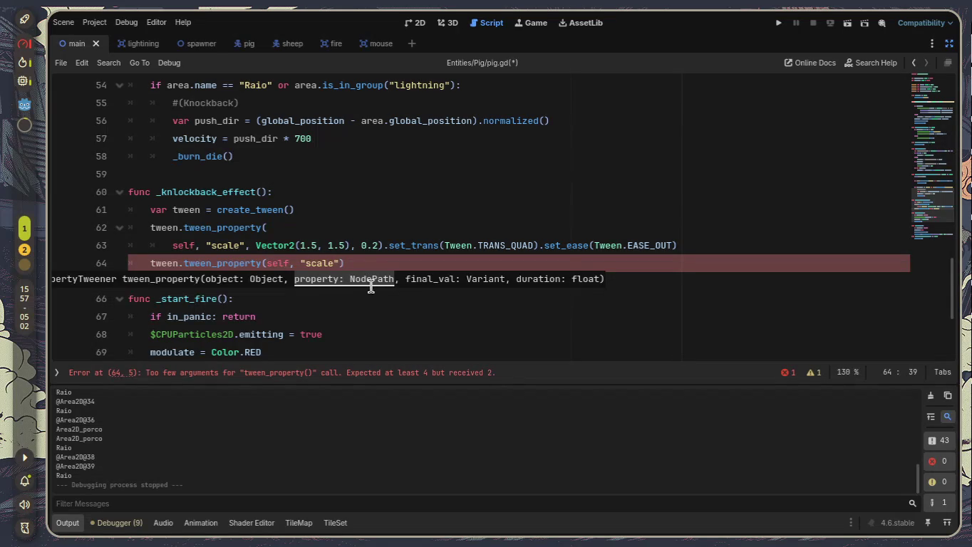
left_click(111, 266, "shift")
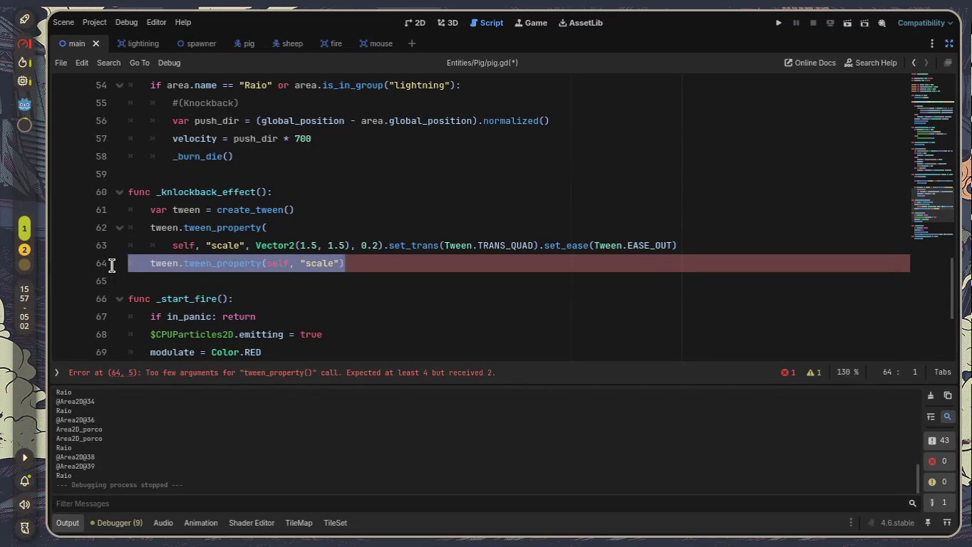
Step: Delete the unfinished line 64 call, join the scale tween onto line 62, and add a line below
key("BackSpace")
left_click_drag(172, 245, 98, 249)
key("BackSpace")
key("BackSpace")
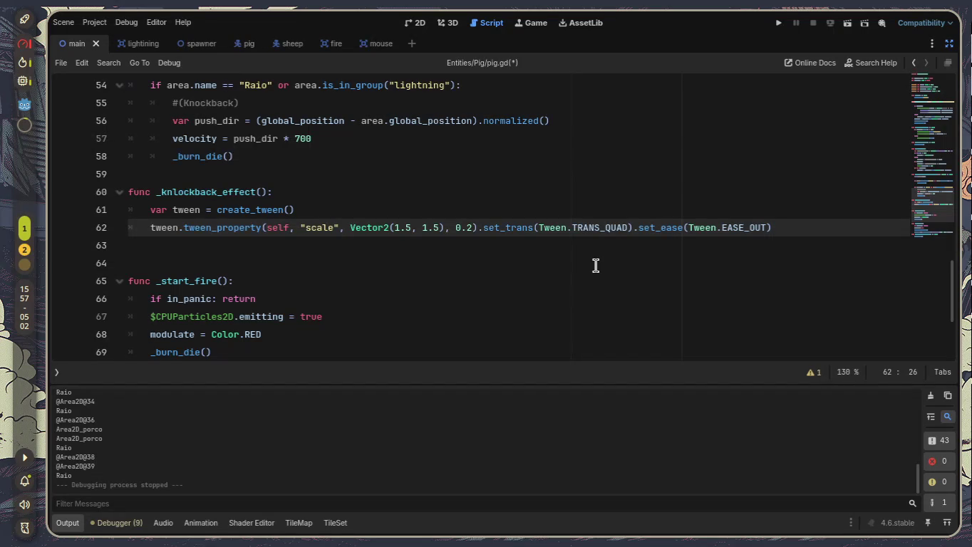
left_click(791, 227)
key("Return")
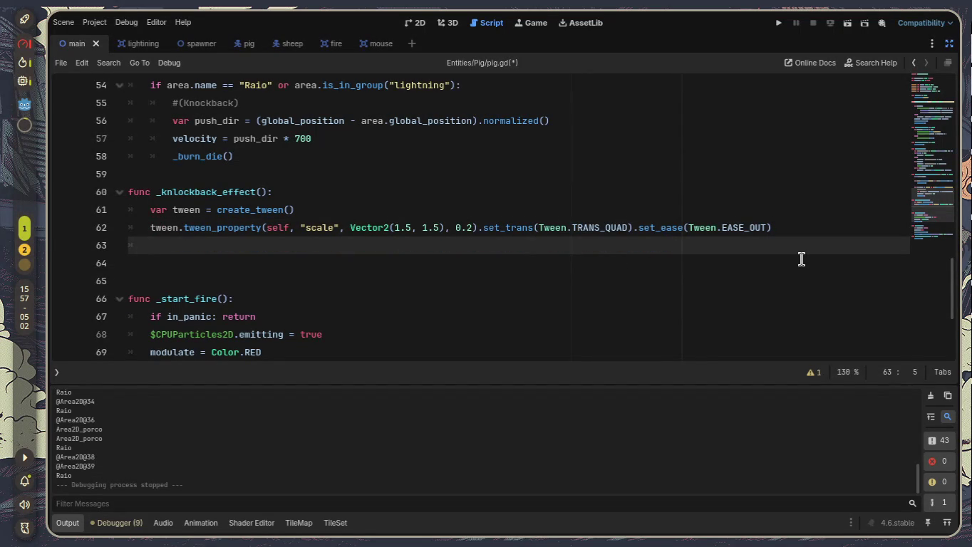
Step: Write tween.tween_property(self, "scale", Vector2(1.0, 1.0), 0.3) on line 63 using autocomplete
type("tw")
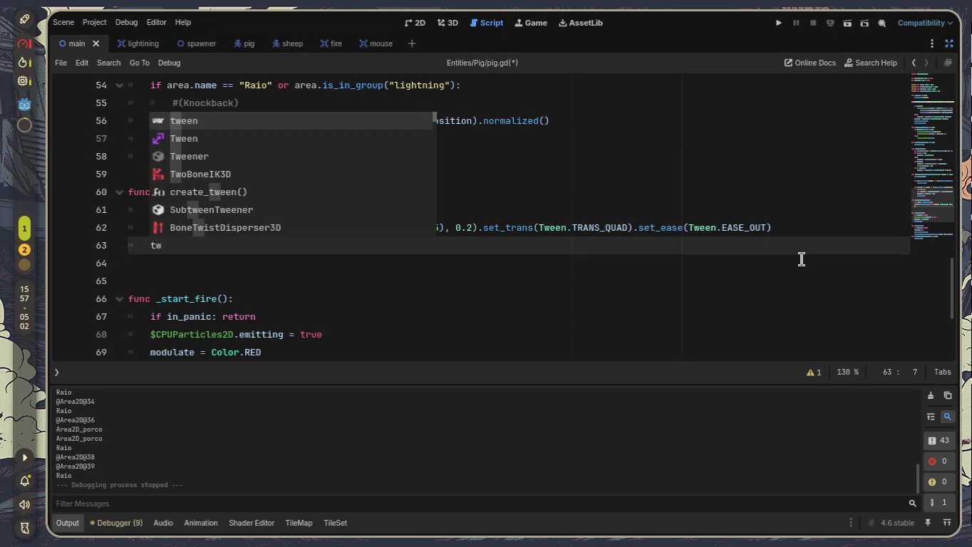
key("Return")
type(".tw")
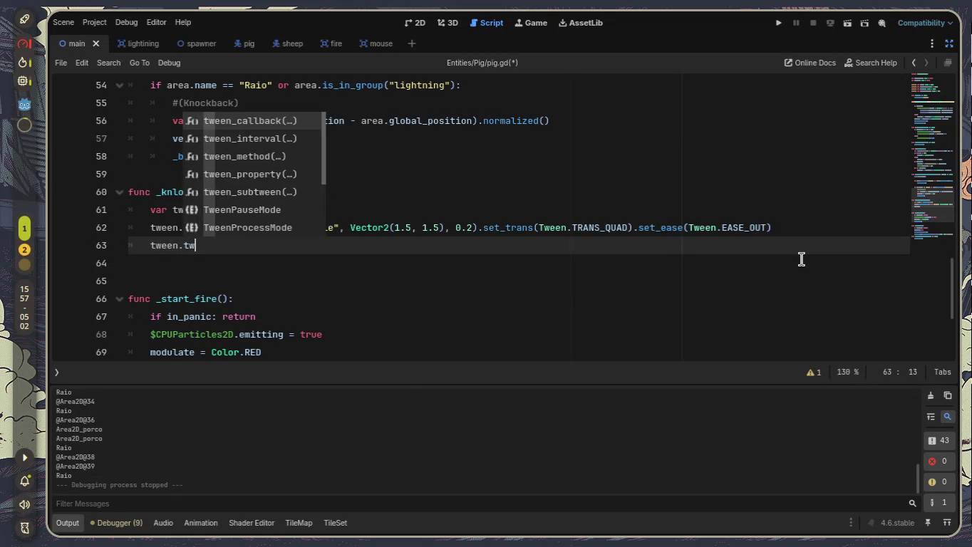
key("Down")
key("Down")
key("Down")
key("Return")
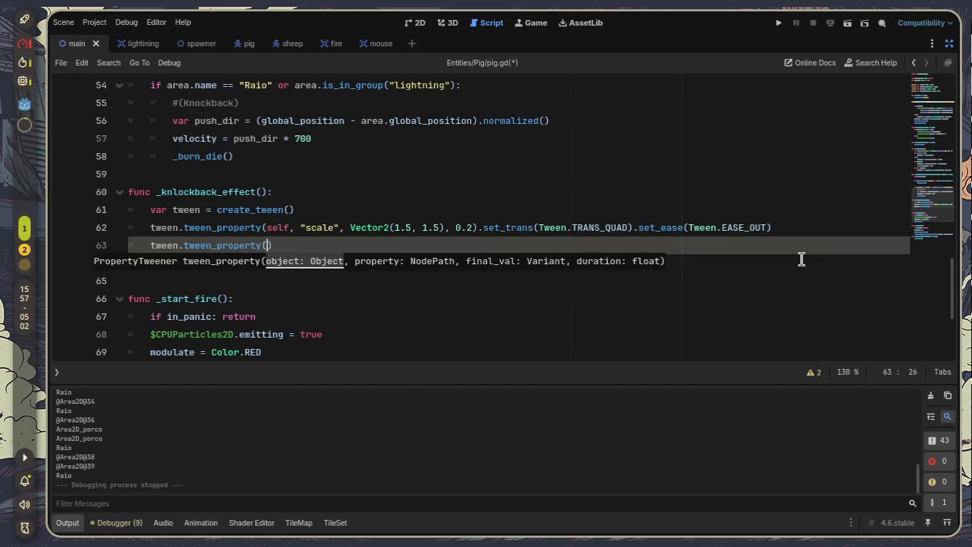
type("self")
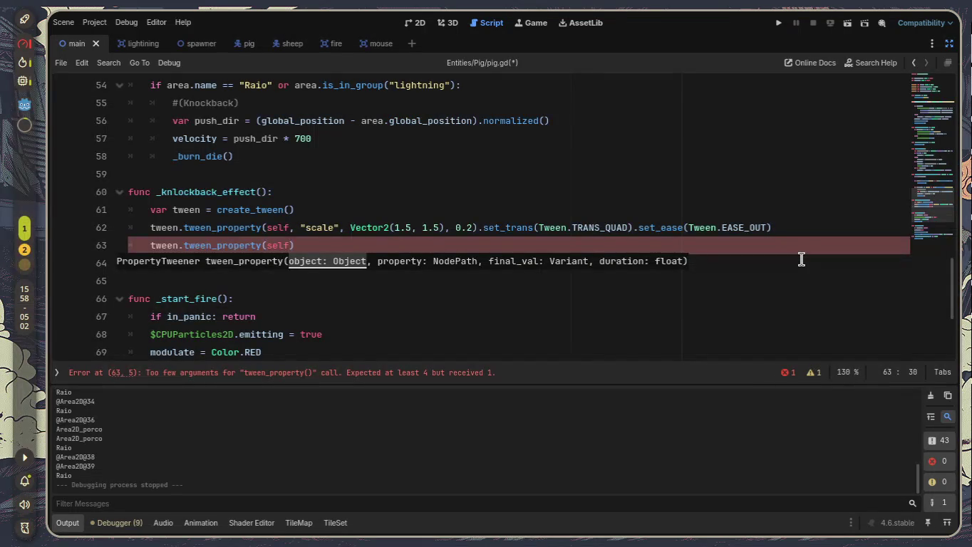
type(", \"")
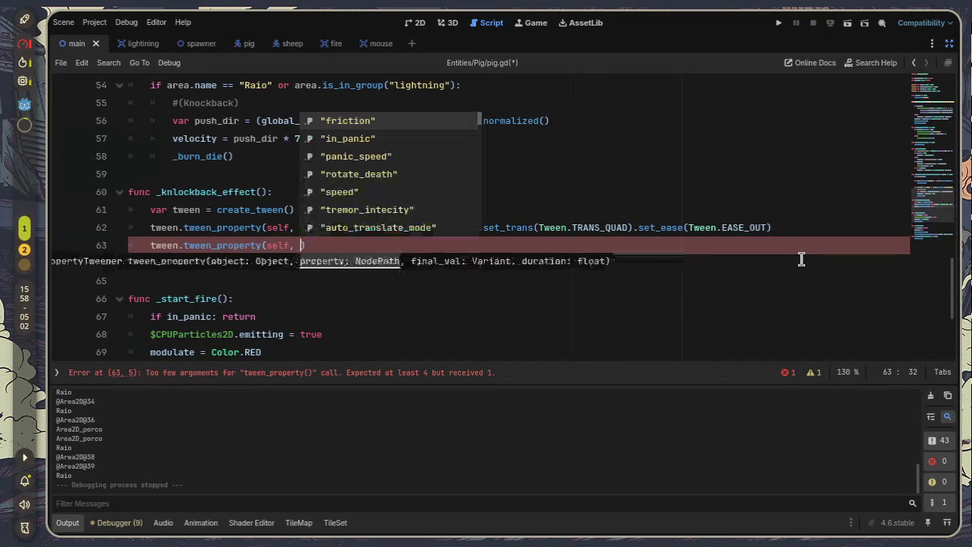
type("s")
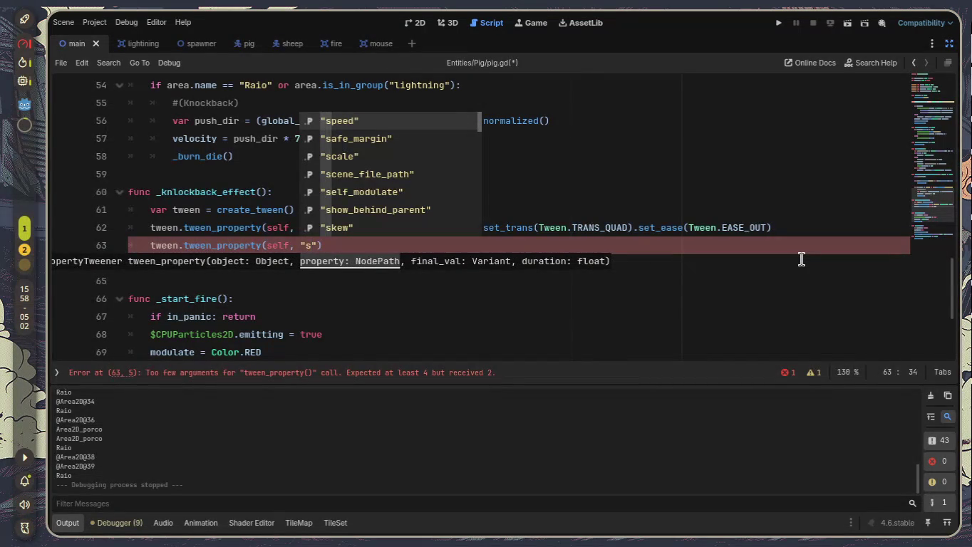
key("Down")
key("Down")
key("Return")
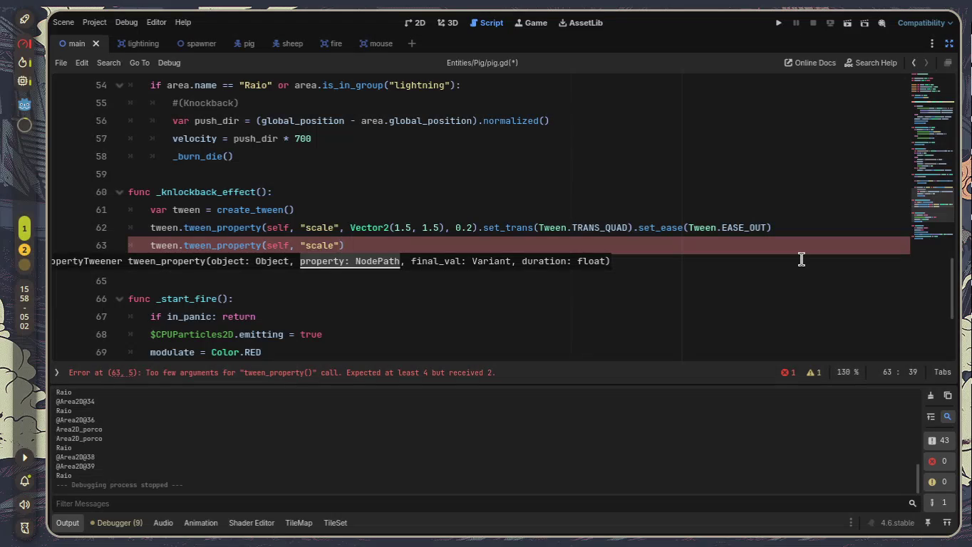
type(", ")
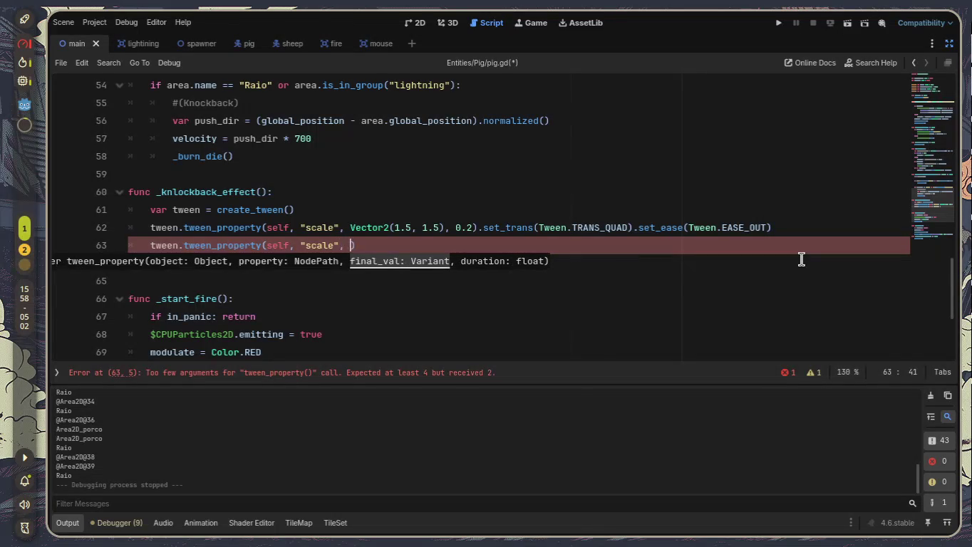
type("Vector2")
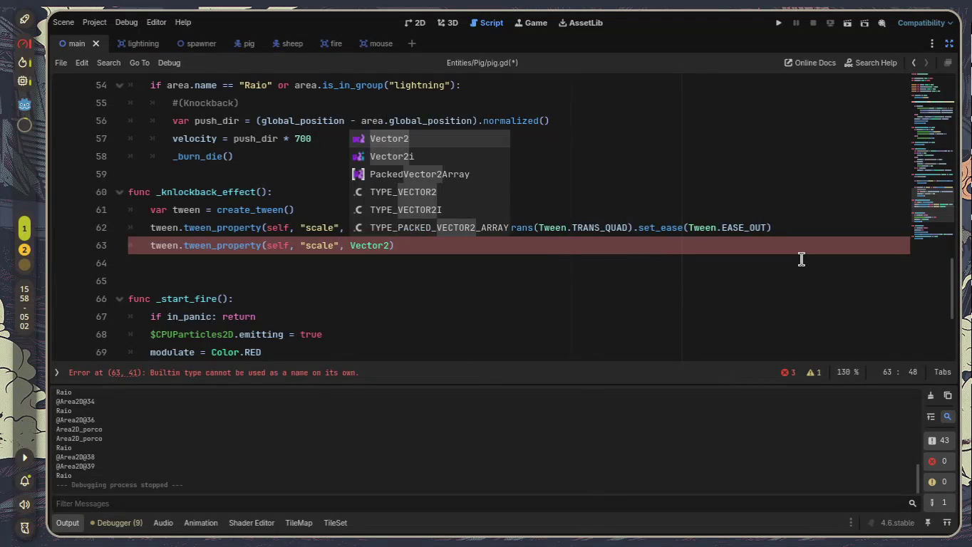
type("(")
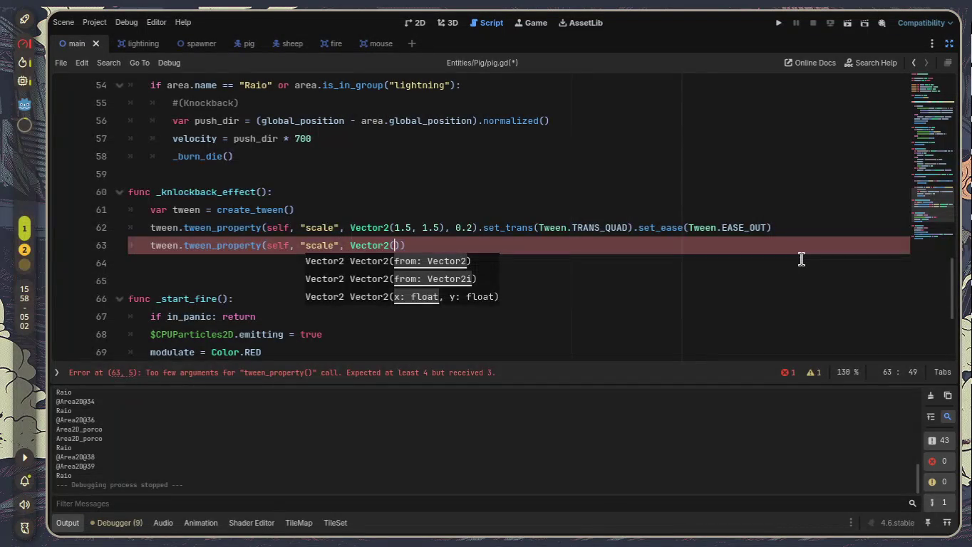
type("1.0")
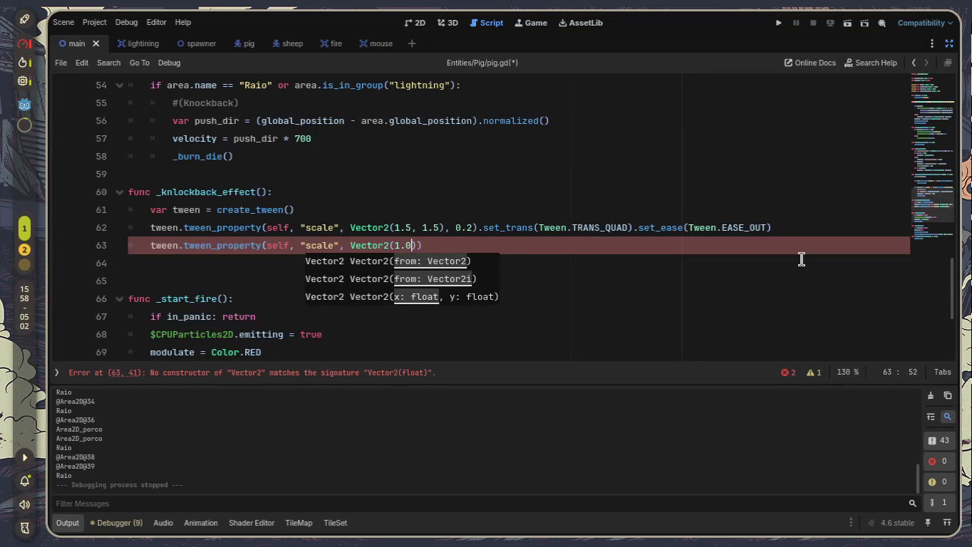
type(",1")
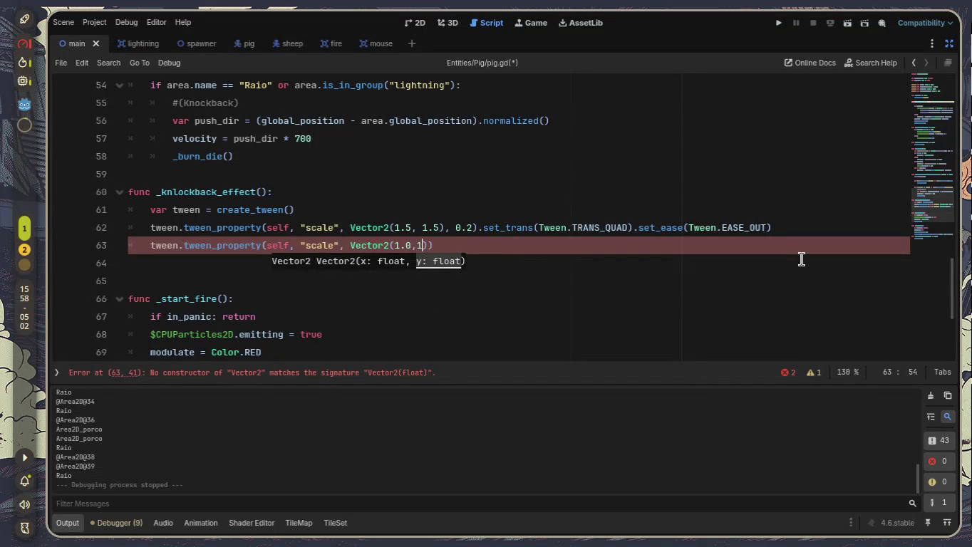
type(".0")
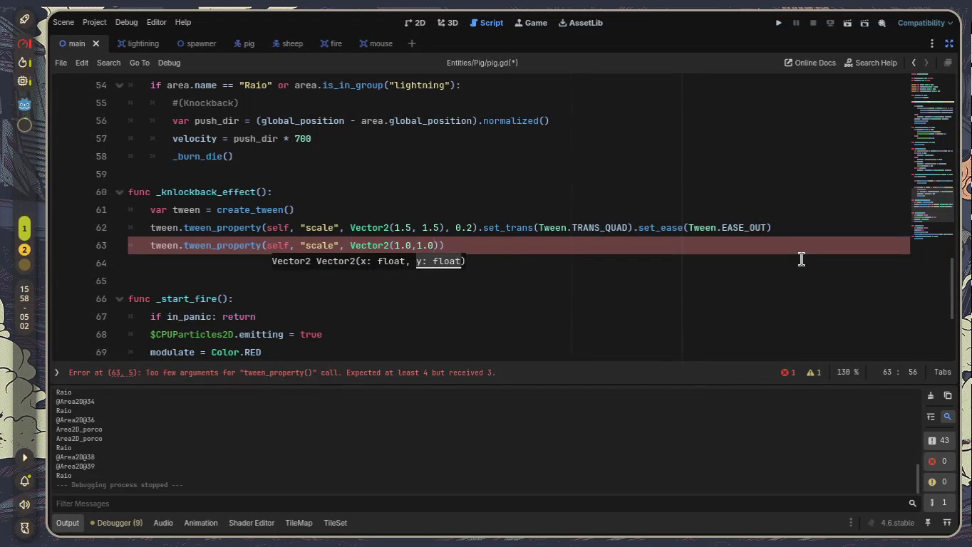
key("Right")
key("Right")
key("Right")
type(",")
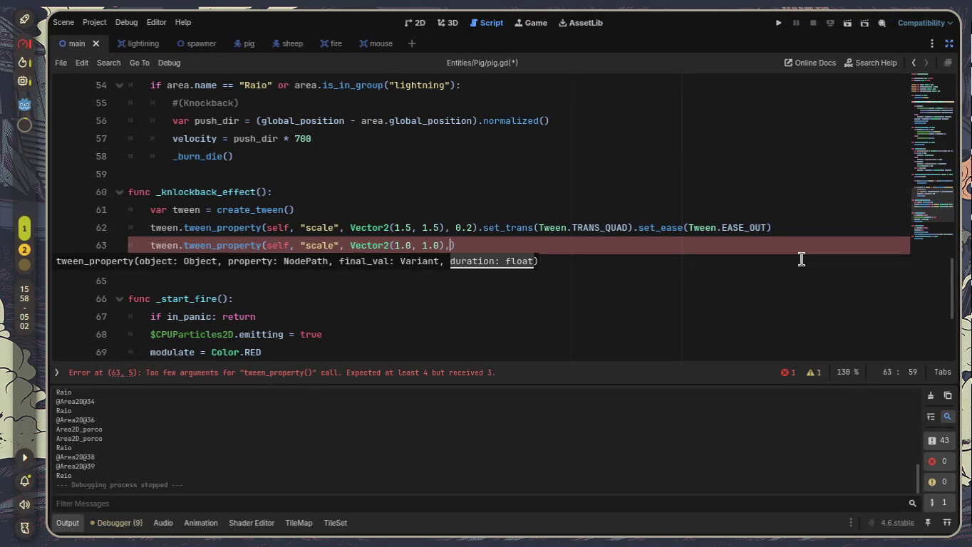
type(" 0.3")
type(")")
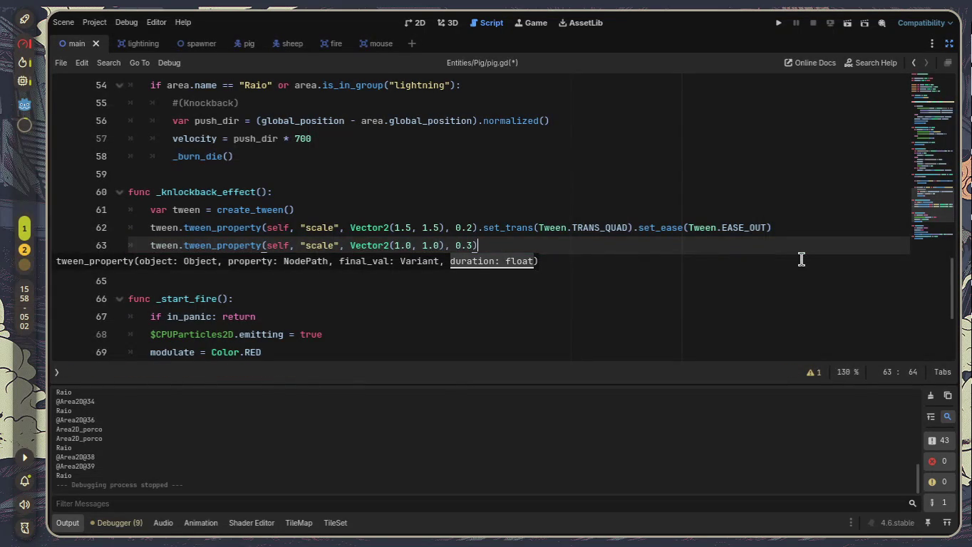
type(".set")
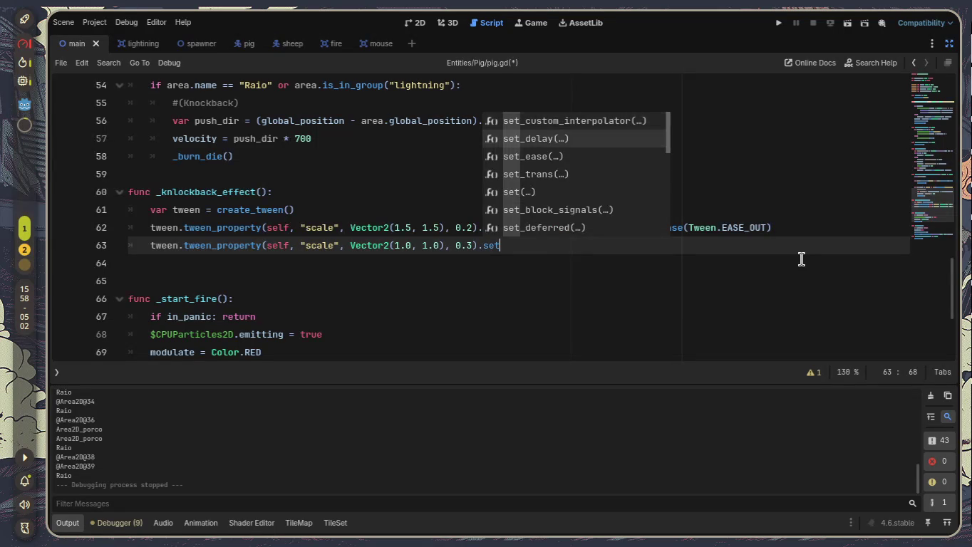
Step: Chain .set_trans(Tween.TRANS_QUAD) onto the line 63 scale tween, then switch to Discord
key("Down")
key("Down")
key("Down")
key("Up")
key("Return")
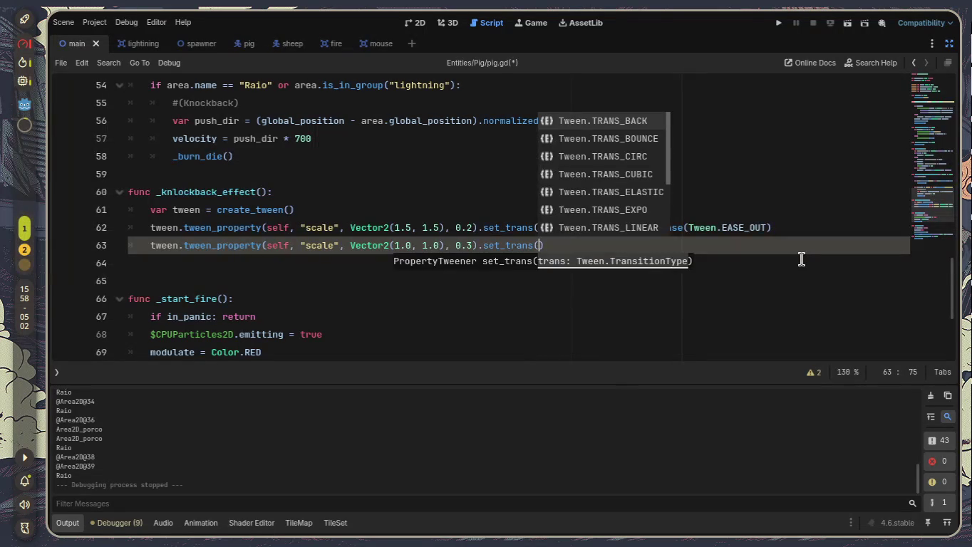
key("Down")
key("Down")
key("Down")
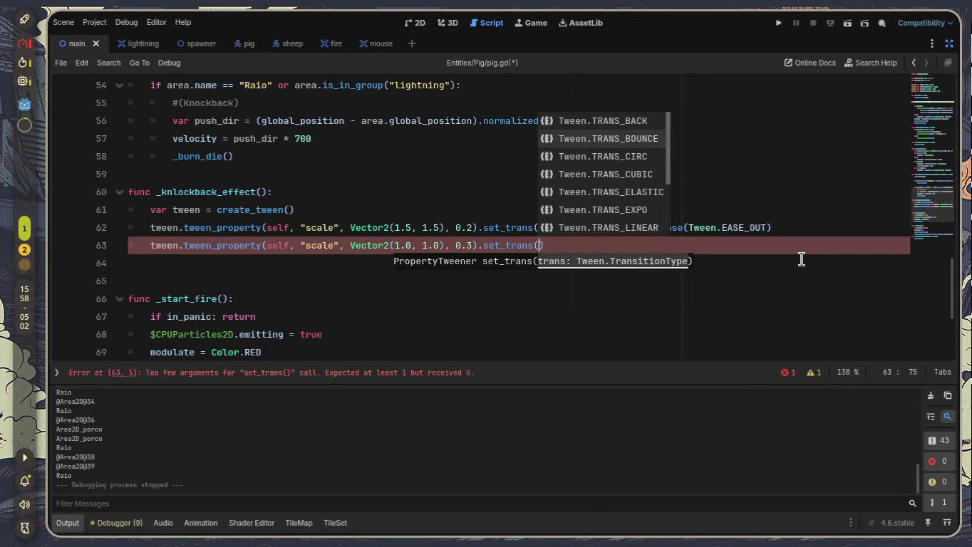
key("Return")
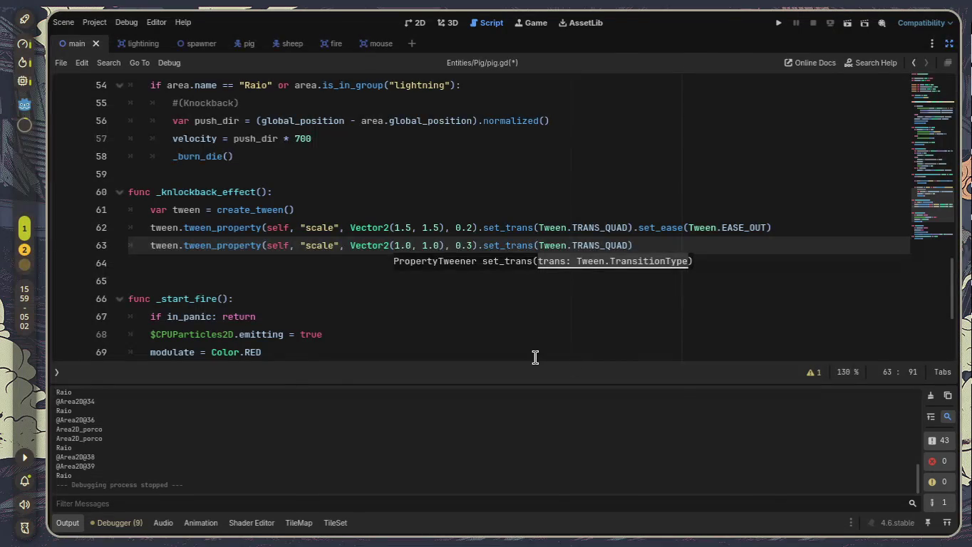
key("super+Right")
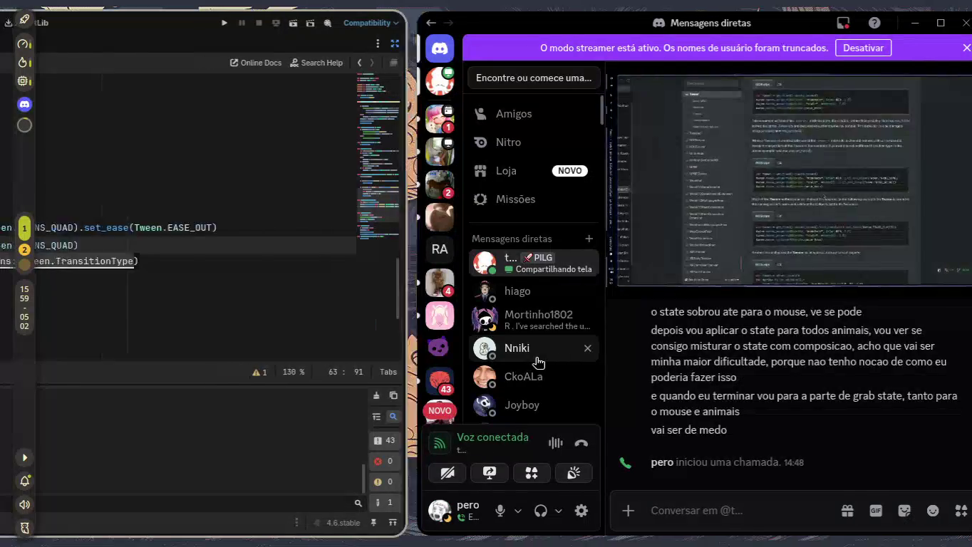
Step: Switch from the Discord DM back to the pig.gd script in Godot
key("super+Left")
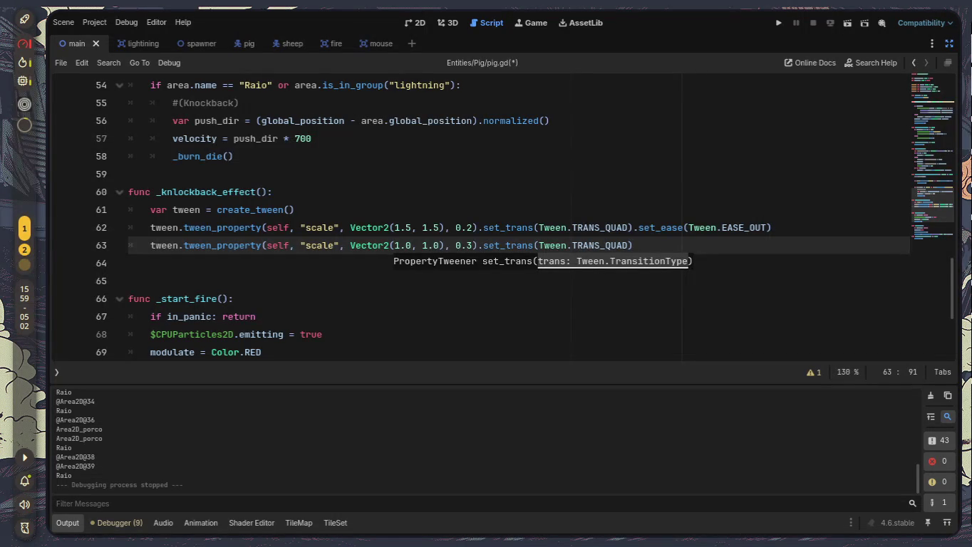
Step: Append .set_ease(Tween.EASE_IN) to the second scale tween on line 63 of pig.gd
left_click(665, 244)
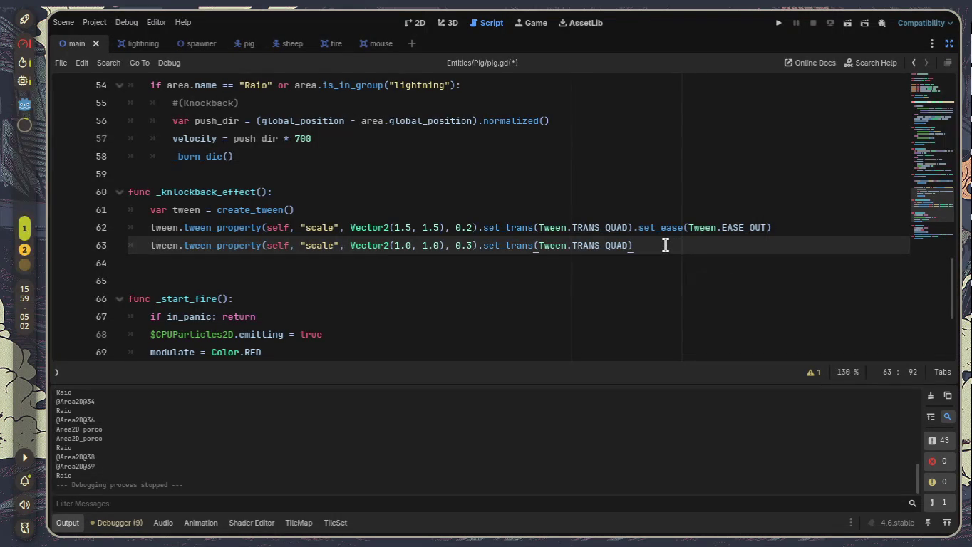
type(".set")
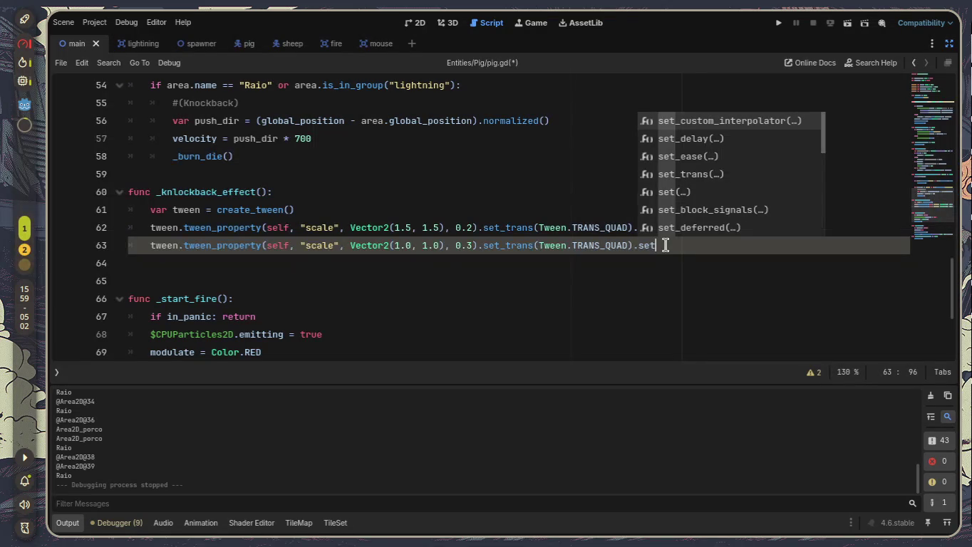
key("Down")
key("Down")
key("Return")
key("Down")
key("Up")
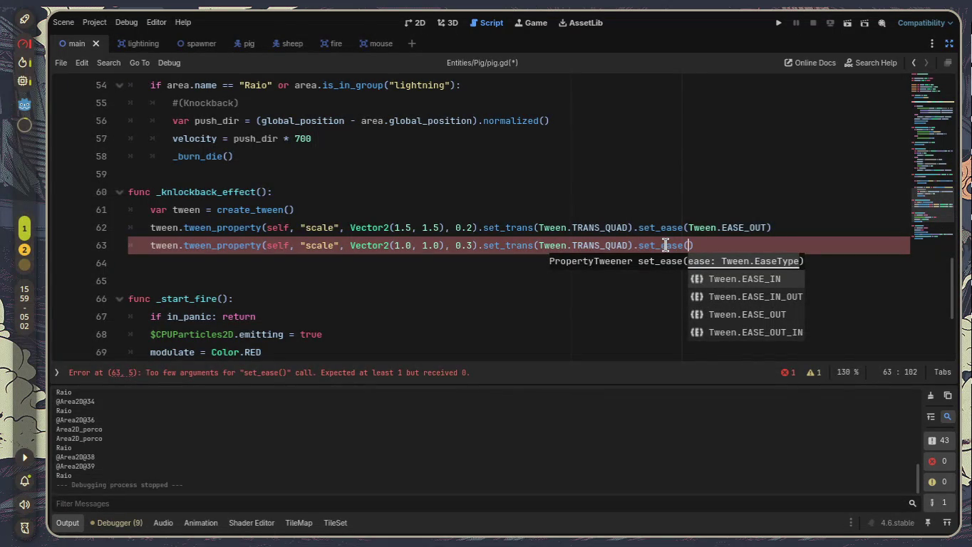
key("Return")
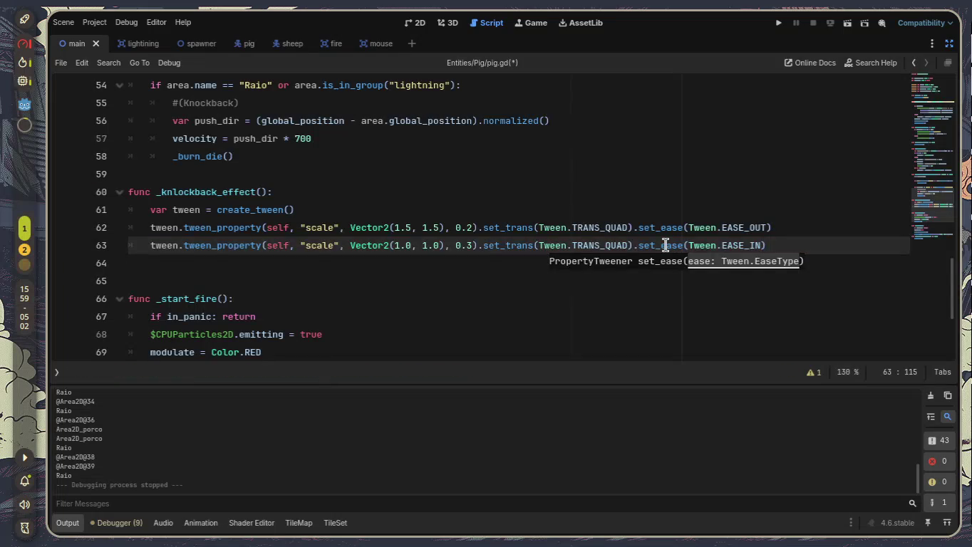
key("End")
scroll(488, 279, "up", 1)
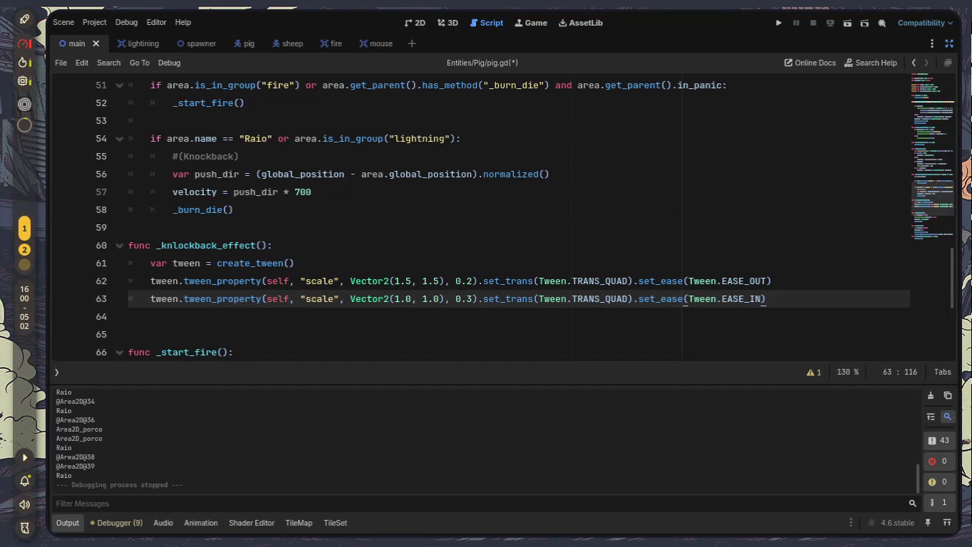
left_click(570, 197)
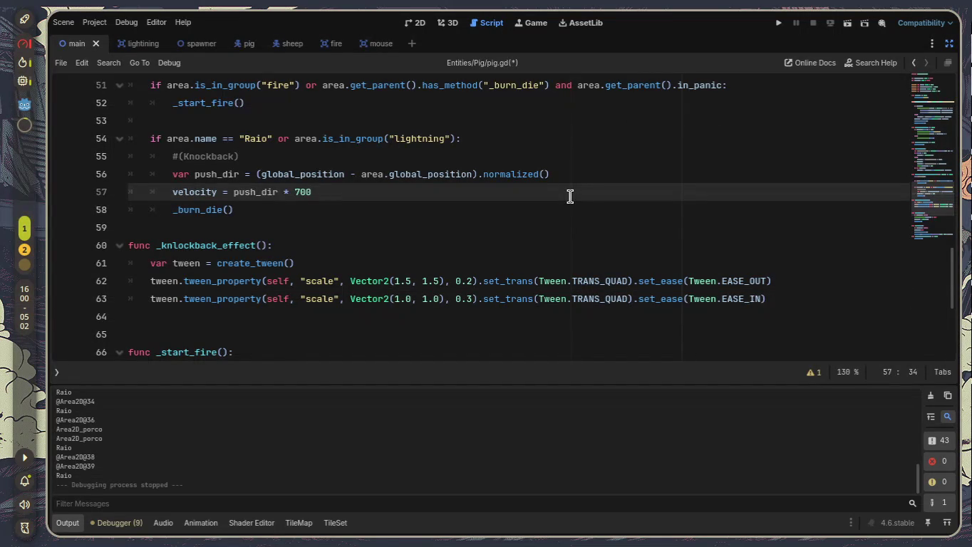
Step: Add a _knlockback_effect() call after the velocity push line, save pig.gd, and run the game
key("Return")
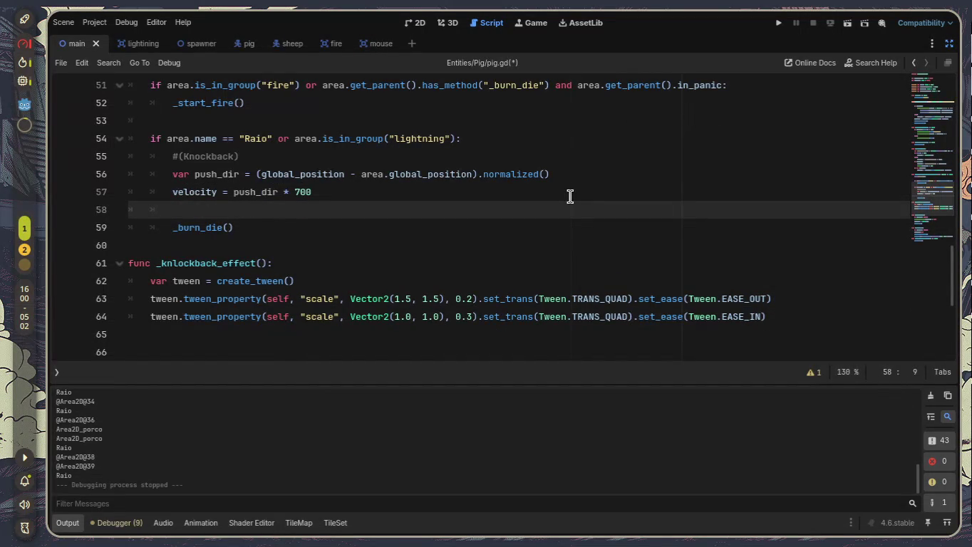
type("_kc")
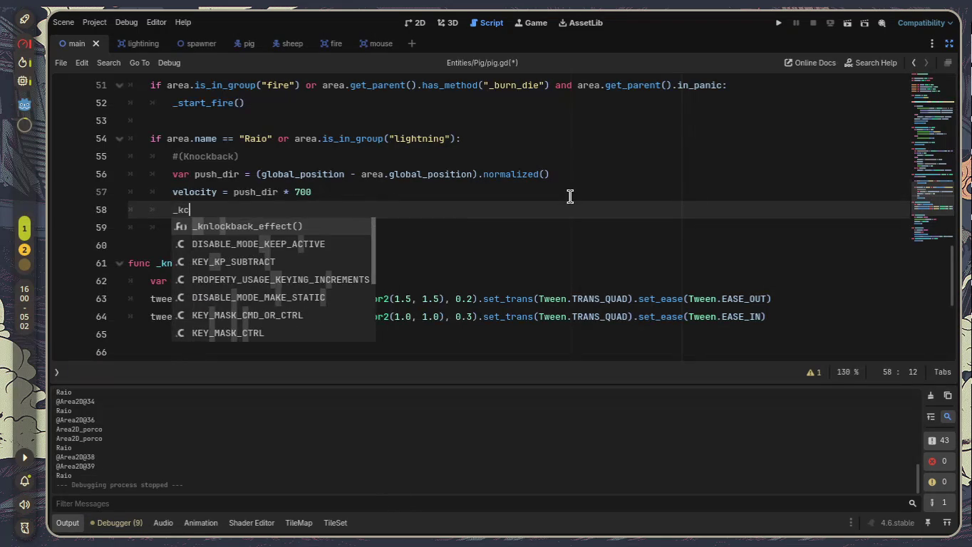
key("Return")
key("ctrl+s")
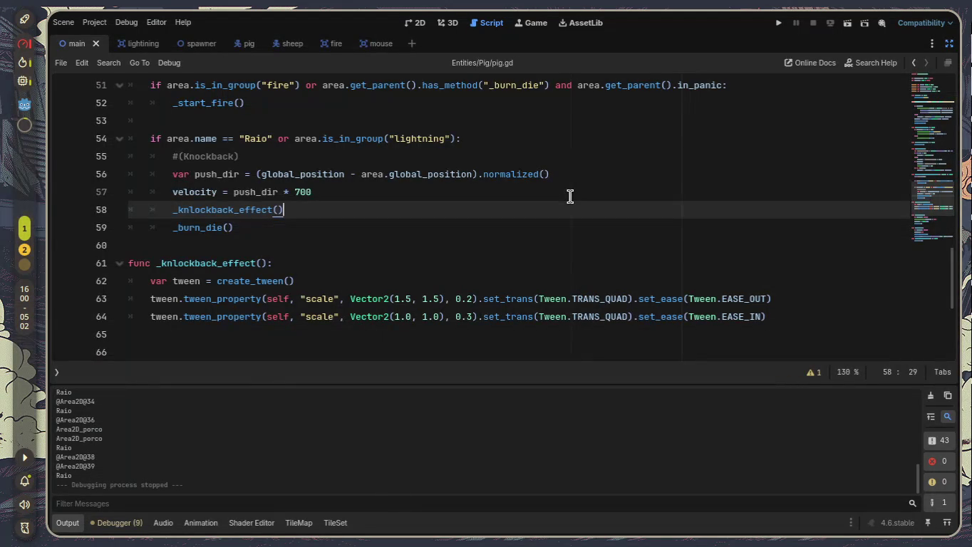
key("F5")
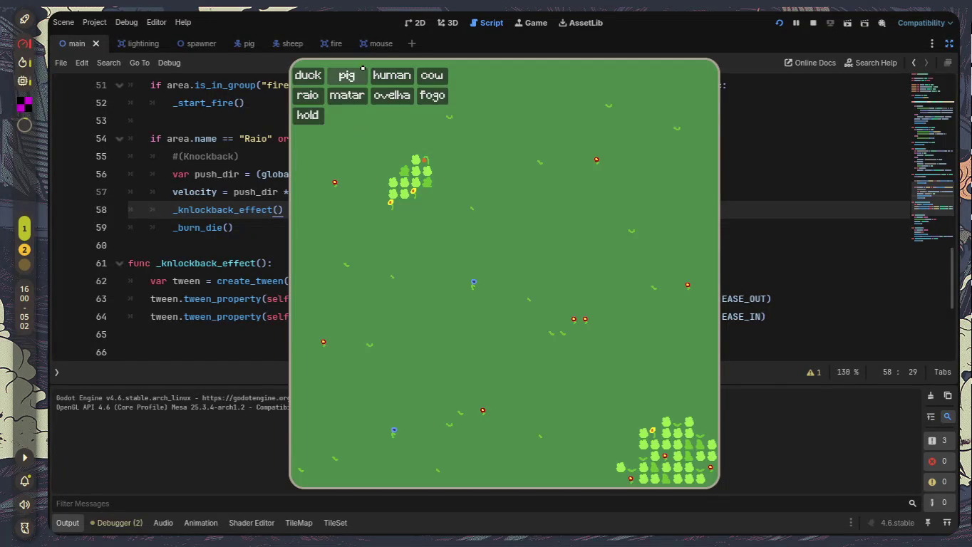
Step: Spawn several pigs on the field in the running game
left_click(349, 76)
left_click(347, 75)
left_click(347, 75)
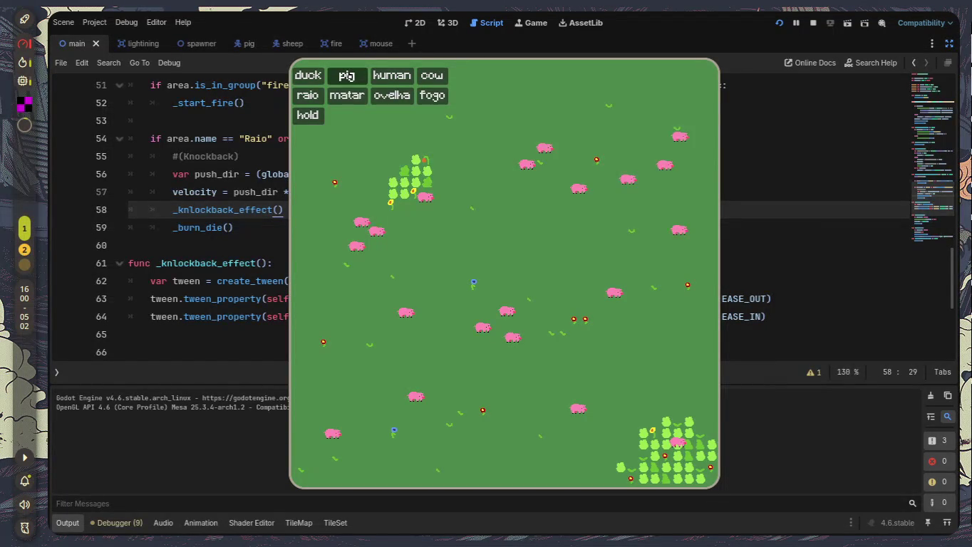
left_click(347, 76)
left_click(347, 75)
Step: Strike the pigs repeatedly with lightning, including top-right and left groups, then stop the game
left_click(320, 95)
left_click(320, 96)
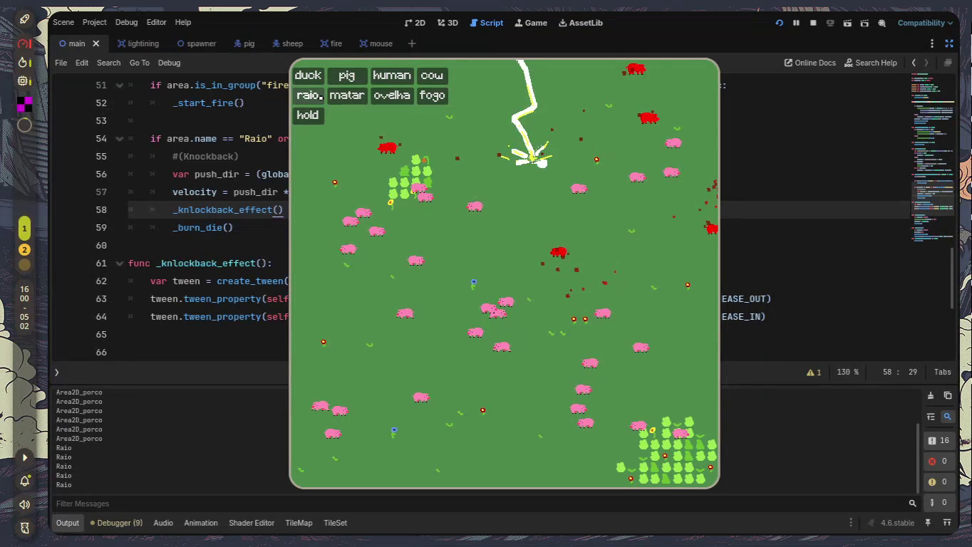
left_click(319, 95)
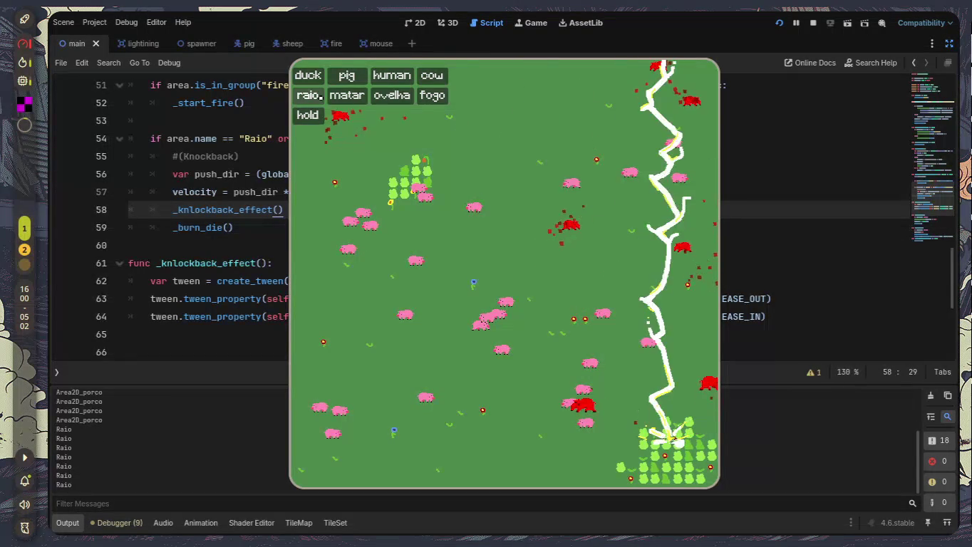
left_click(320, 96)
left_click(320, 96)
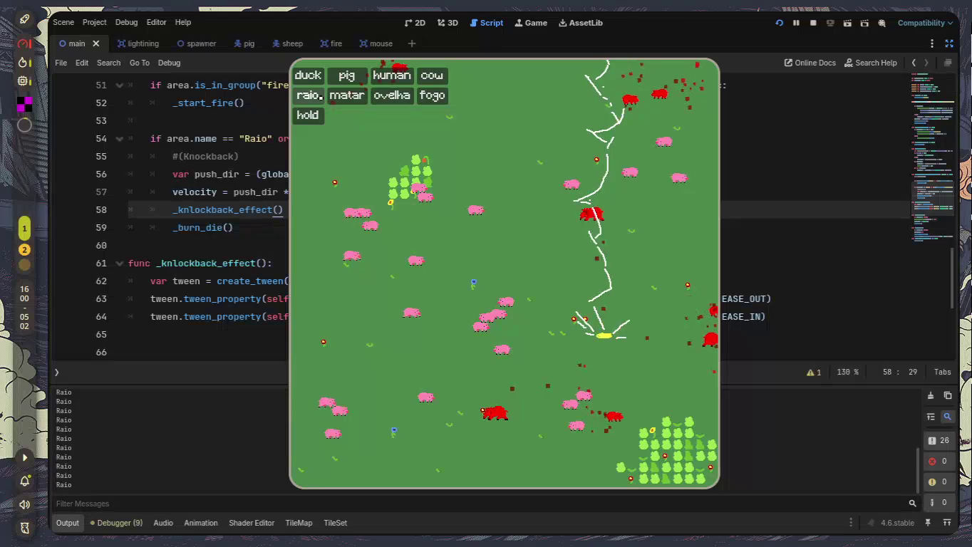
left_click(320, 96)
left_click(320, 96)
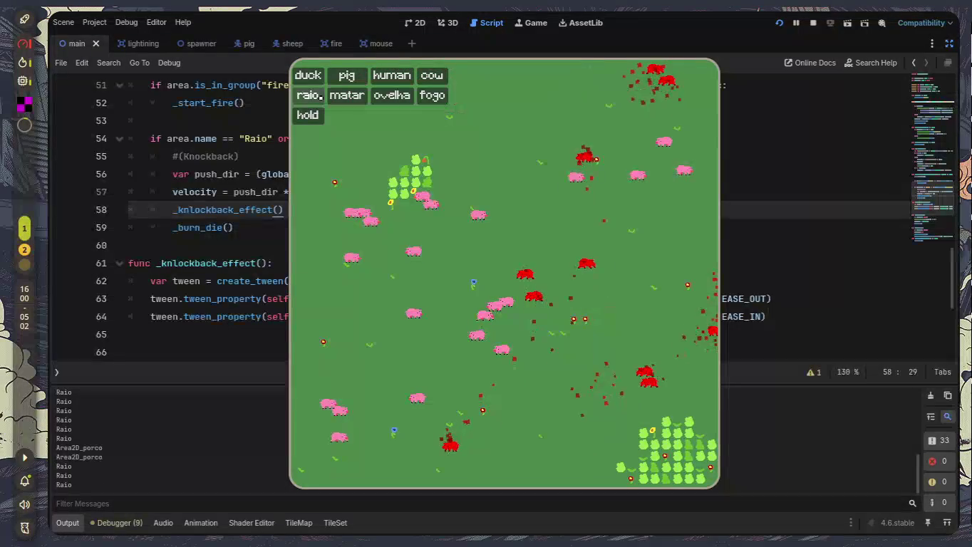
left_click(319, 96)
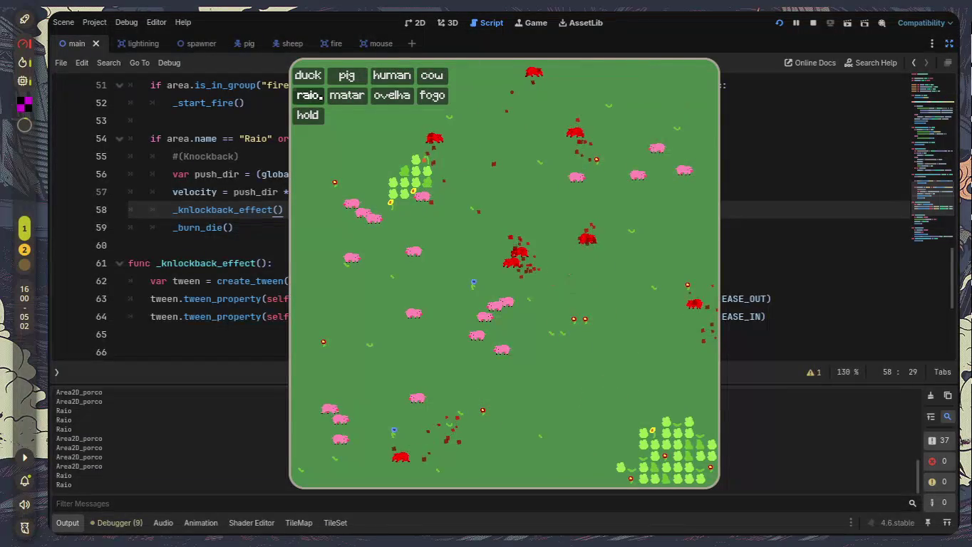
left_click(319, 95)
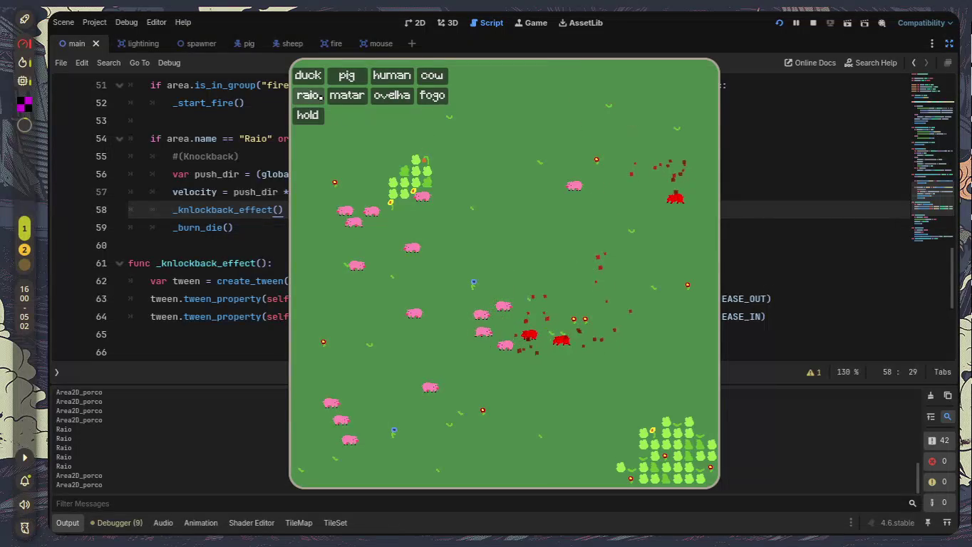
left_click(531, 239)
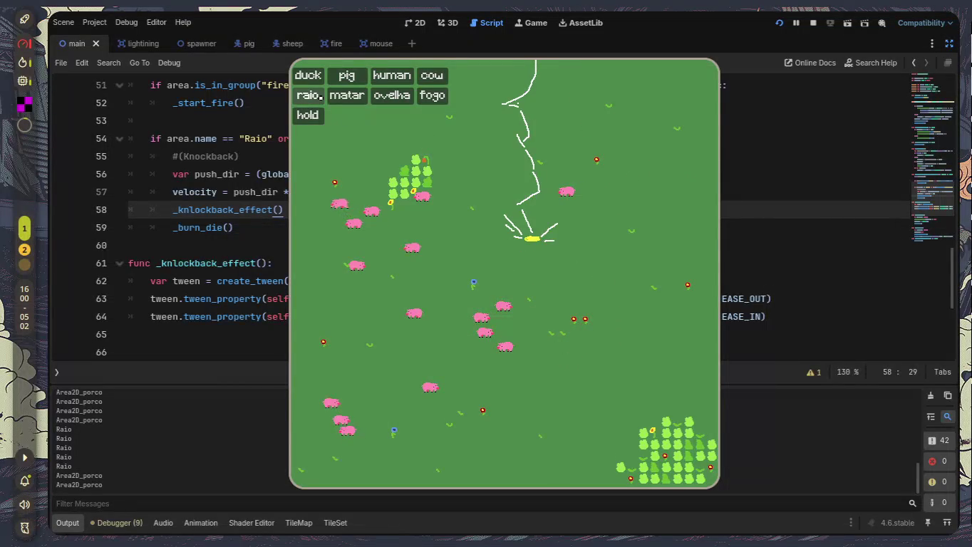
left_click(333, 261)
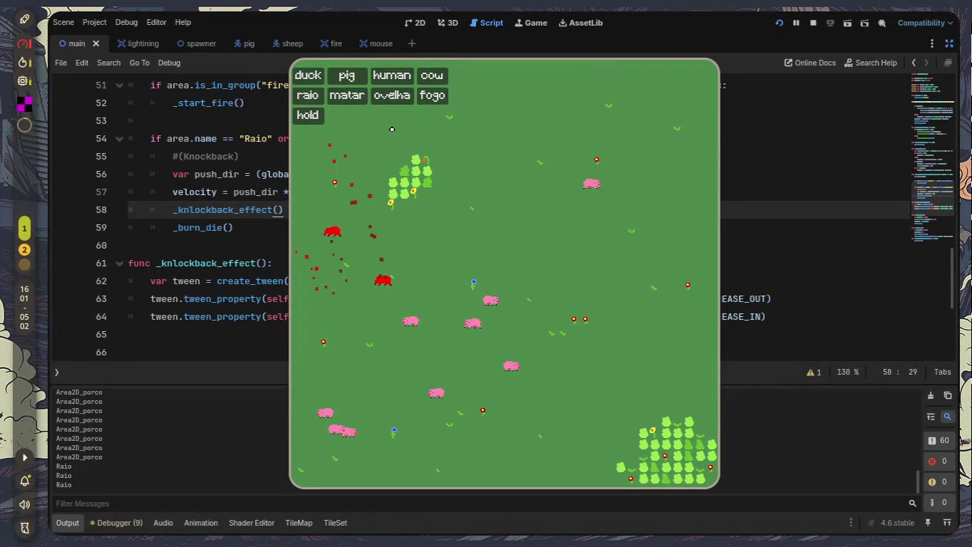
key("F8")
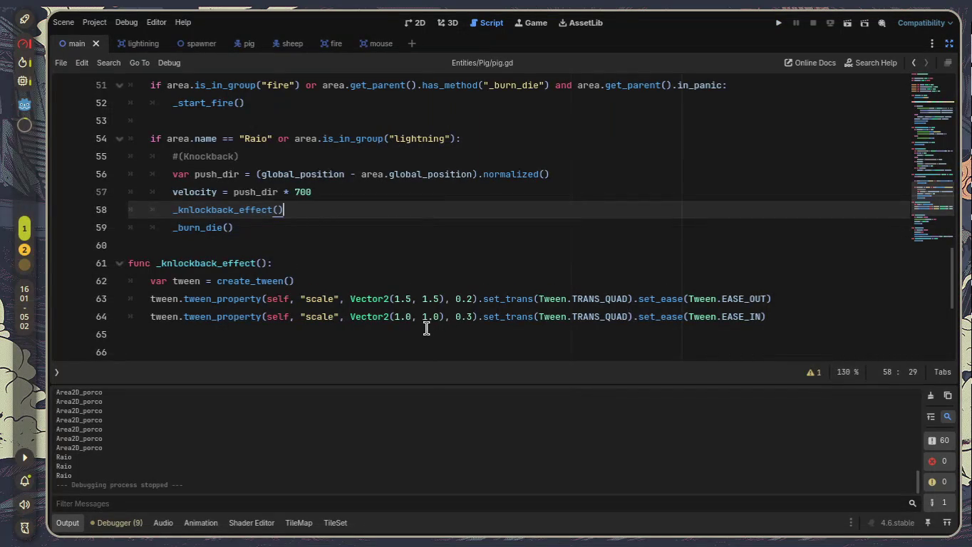
Step: Shorten the knockback tween durations from 0.2 to 0.1 and from 0.3 to 0.2
left_click(471, 295)
mouse_move(510, 292)
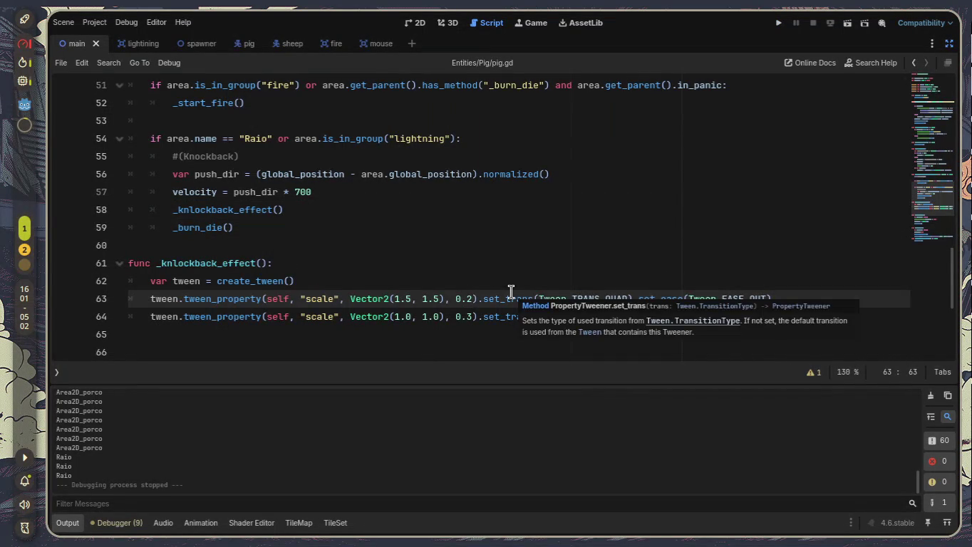
key("BackSpace")
type("1")
key("Down")
key("BackSpace")
type("2")
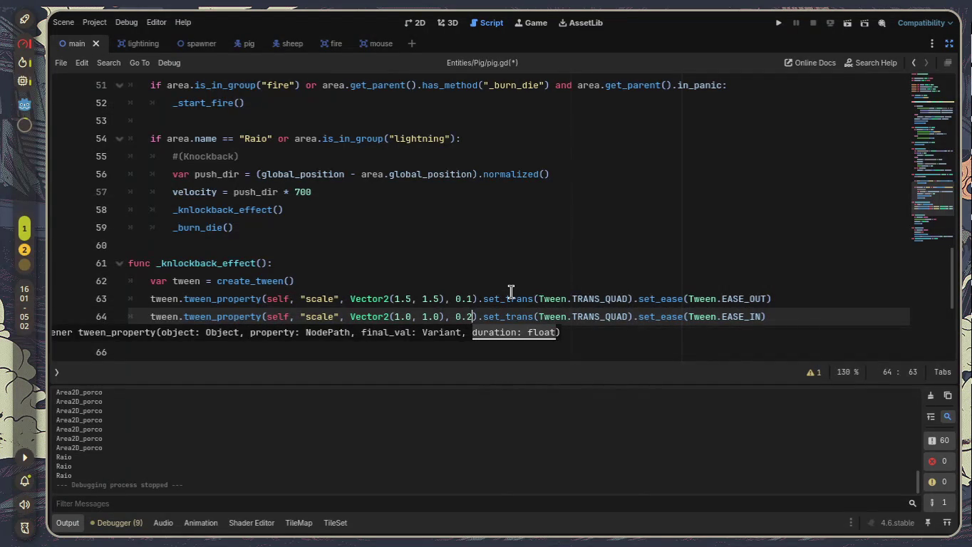
Step: Change the grow tween's scale target from Vector2(1.5, 1.5) to Vector2(2.5, 2.5)
key("Up")
key("Left")
key("Left")
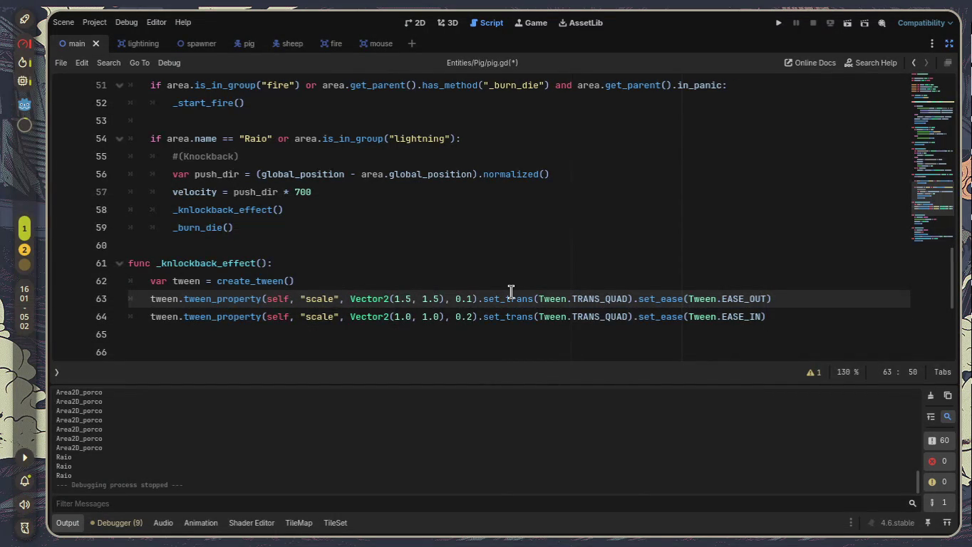
key("Delete")
type("2")
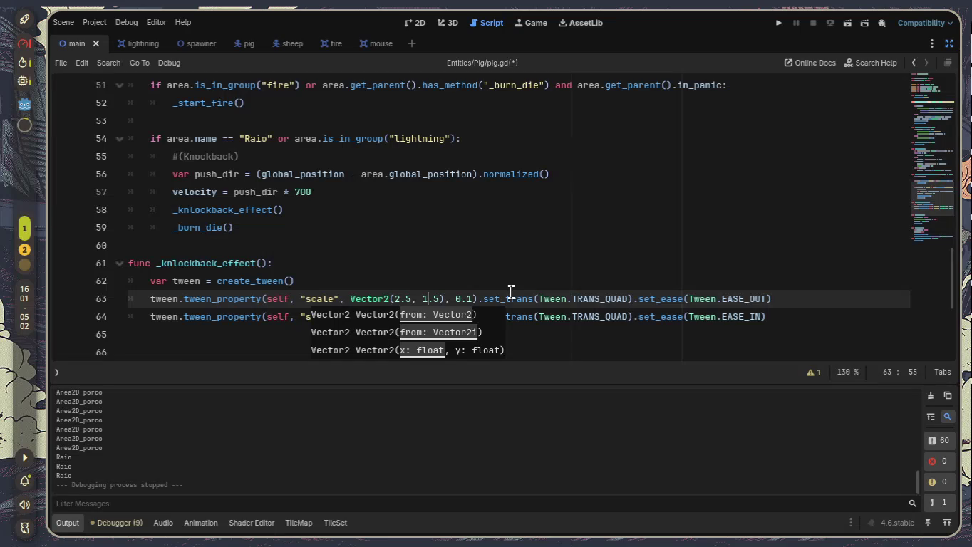
key("BackSpace")
type("2")
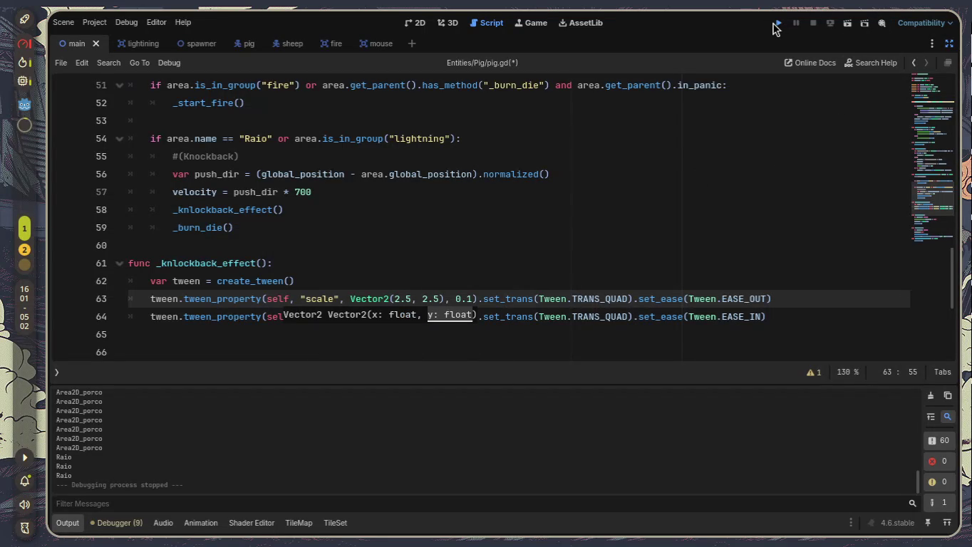
Step: Relaunch the game, spawn pigs, and strike them with a long series of lightning bolts
left_click(774, 25)
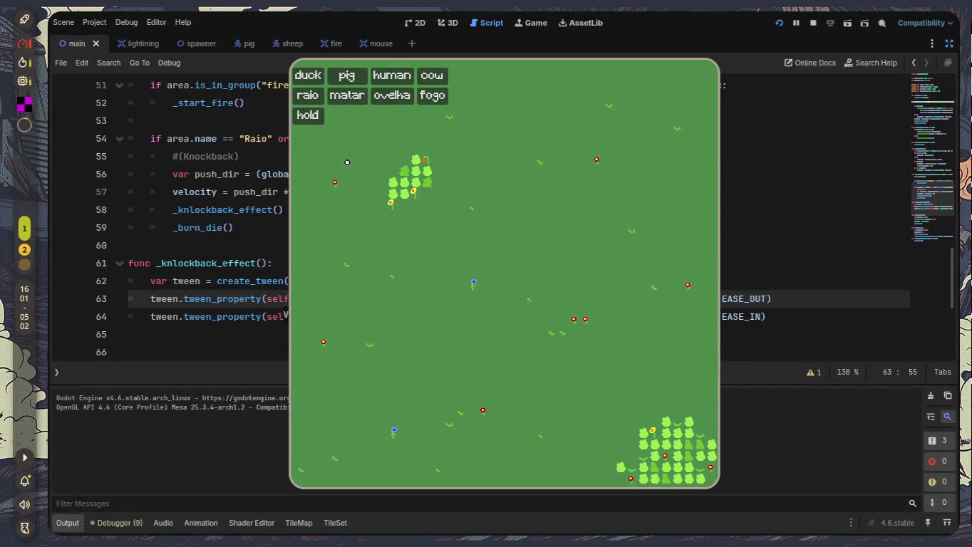
left_click(362, 72)
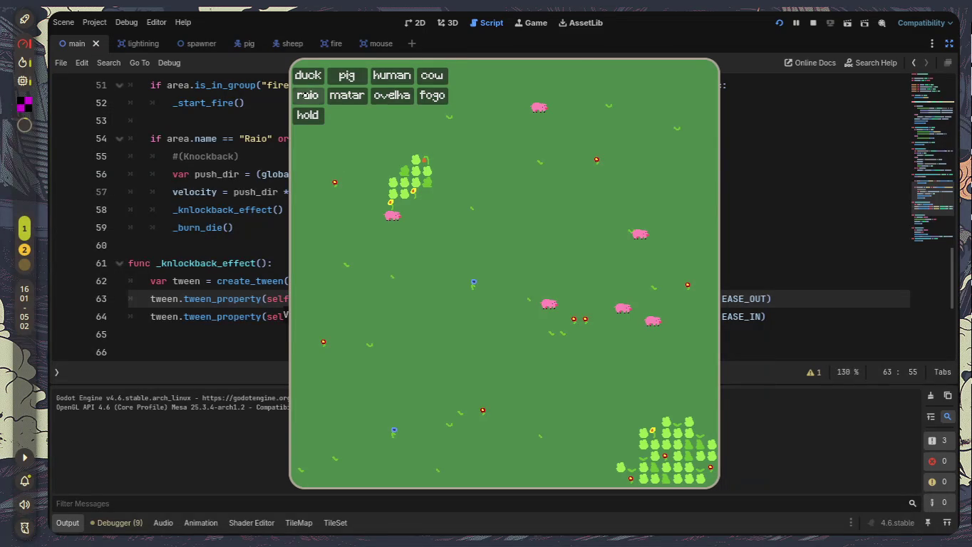
left_click(295, 99)
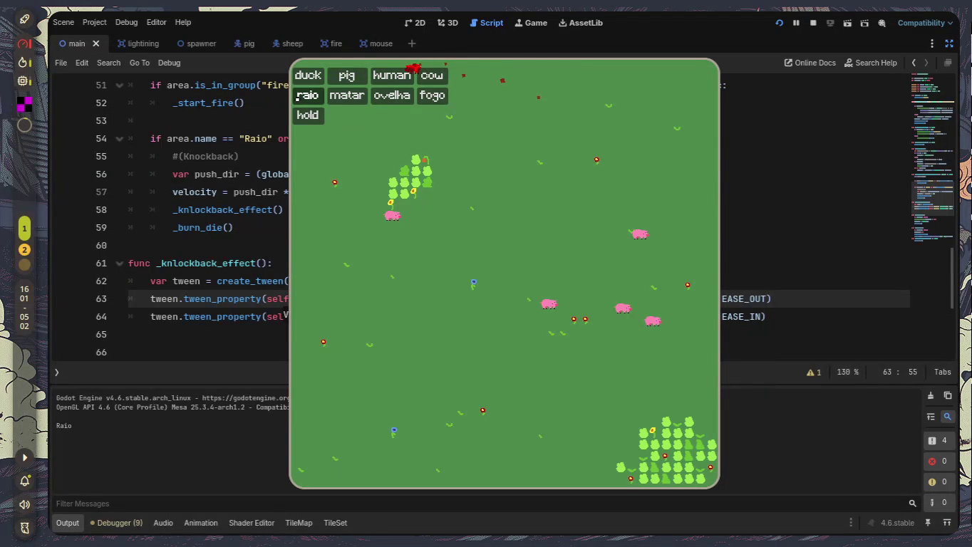
left_click(296, 99)
left_click(297, 99)
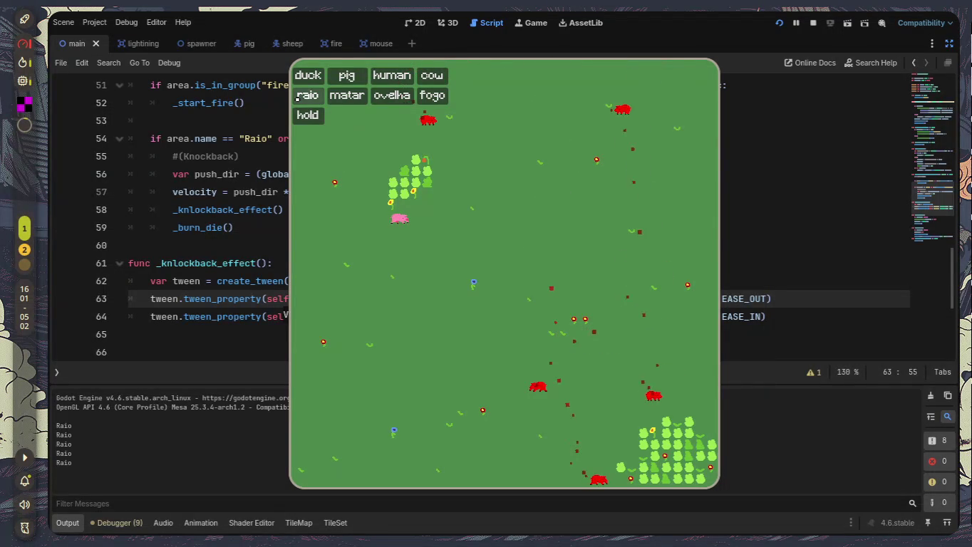
left_click(297, 98)
left_click(295, 98)
left_click(296, 99)
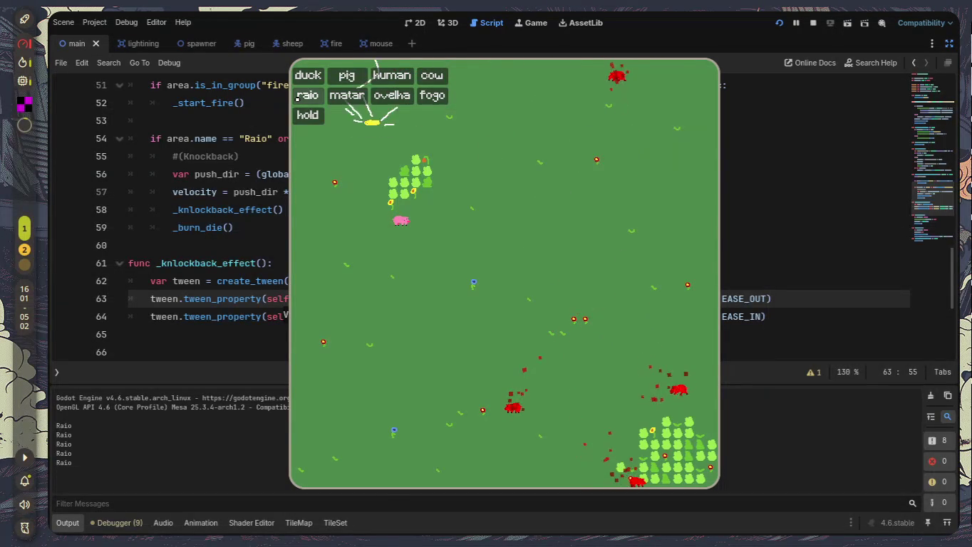
left_click(296, 98)
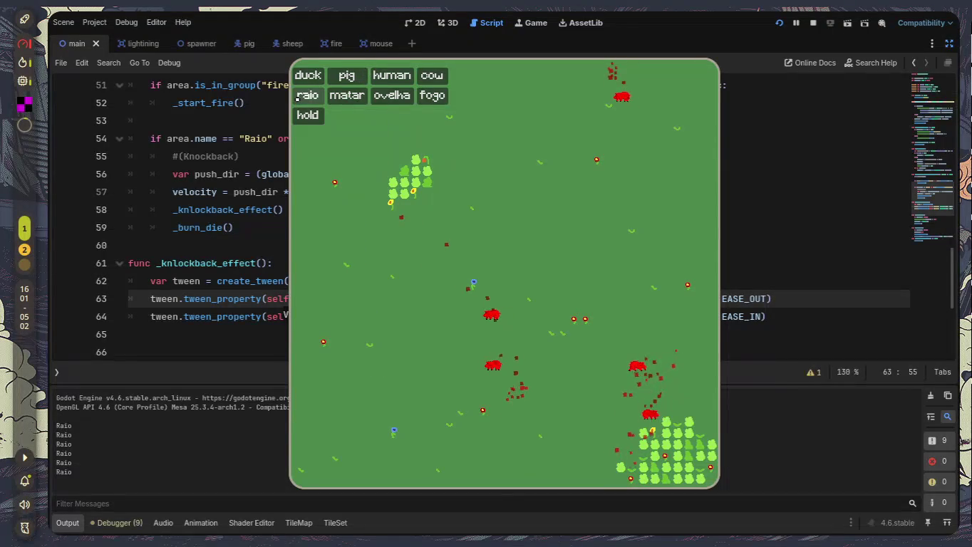
left_click(297, 98)
left_click(296, 100)
left_click(296, 99)
left_click(296, 99)
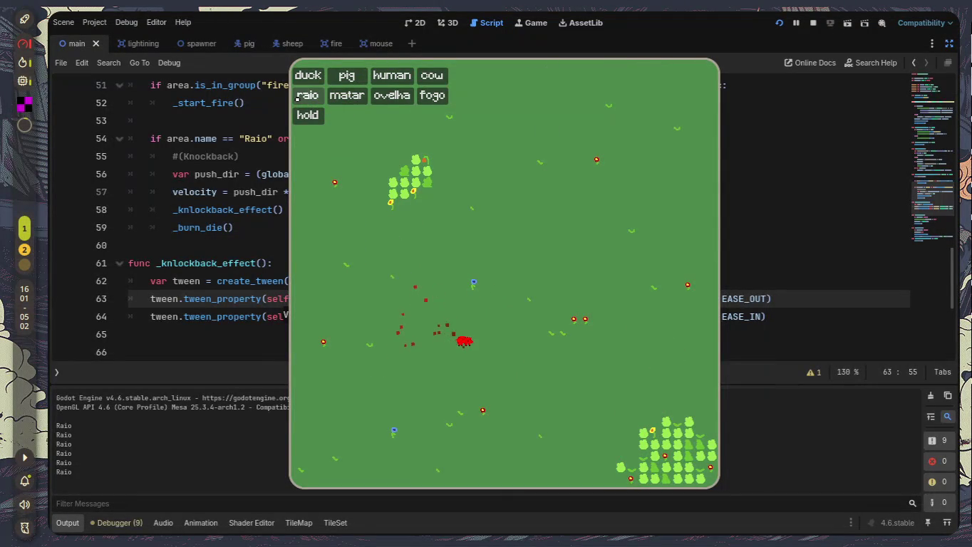
left_click(296, 99)
Step: Set fires across the field, spawn fresh batches of pigs, and stop the game
left_click(424, 98)
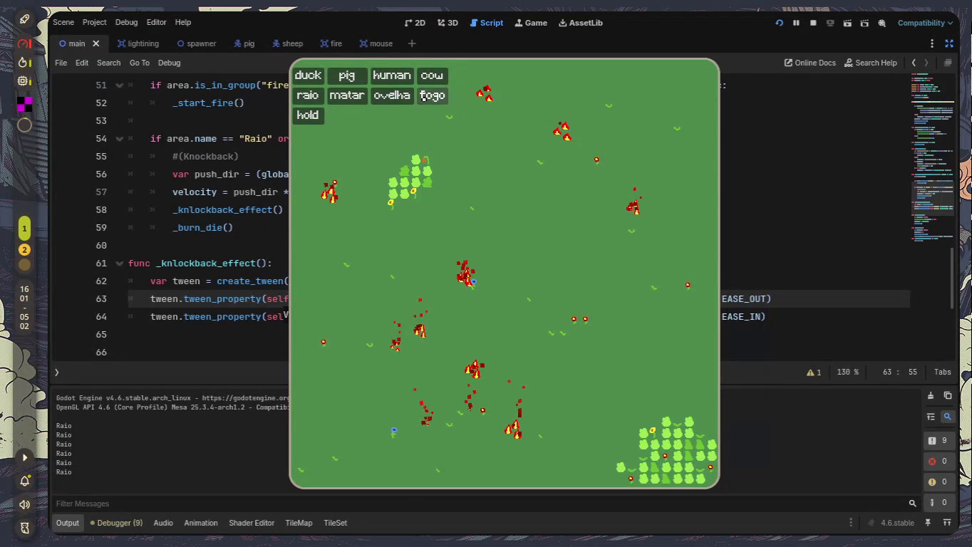
left_click(359, 75)
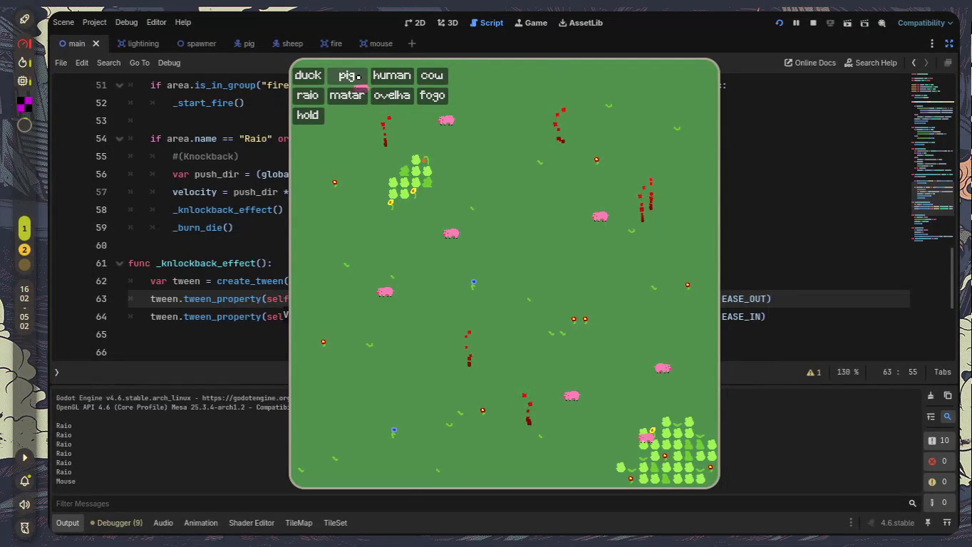
left_click(362, 85)
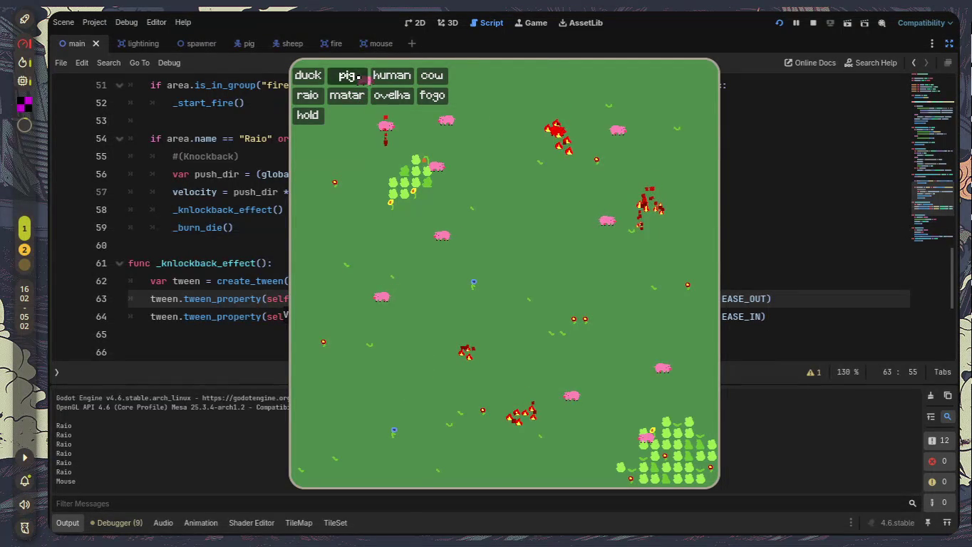
left_click(365, 81)
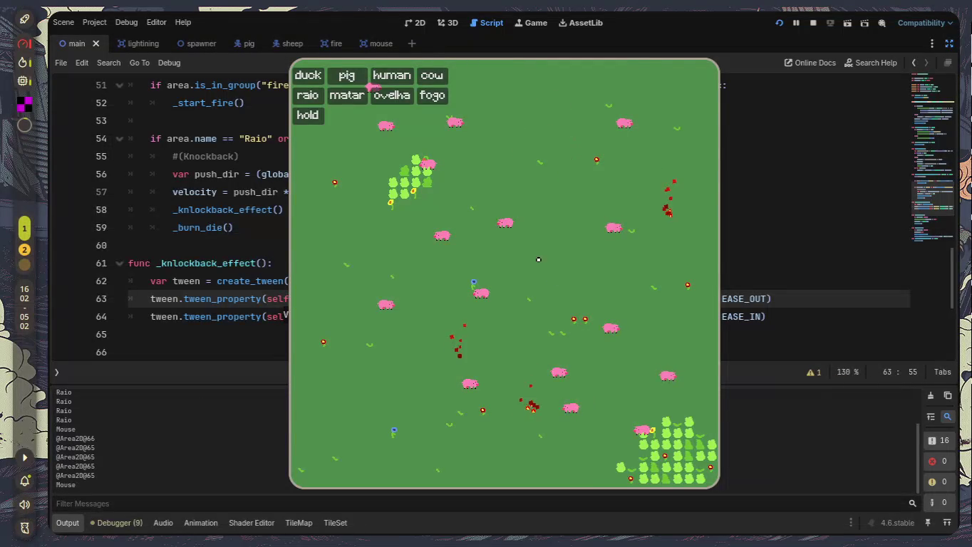
key("F8")
Step: Change panic_speed from 180.0 to 210.0 in pig.gd, save, and run the current scene
scroll(392, 250, "up", 12)
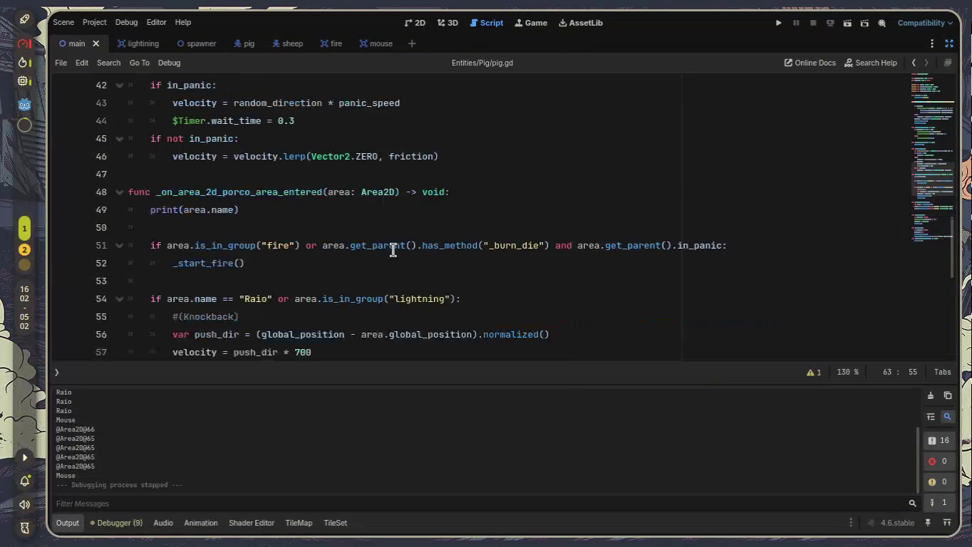
scroll(393, 250, "up", 5)
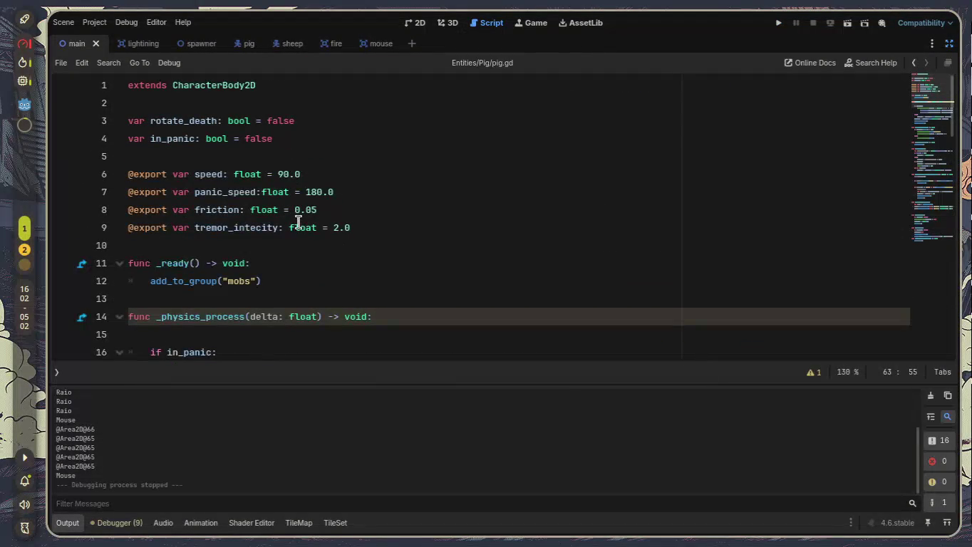
left_click_drag(319, 192, 354, 208)
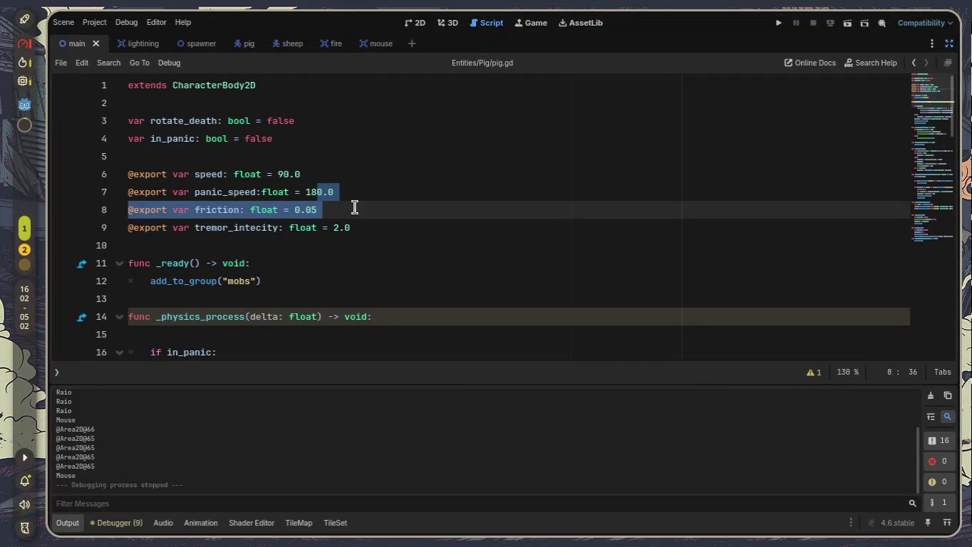
left_click(329, 192)
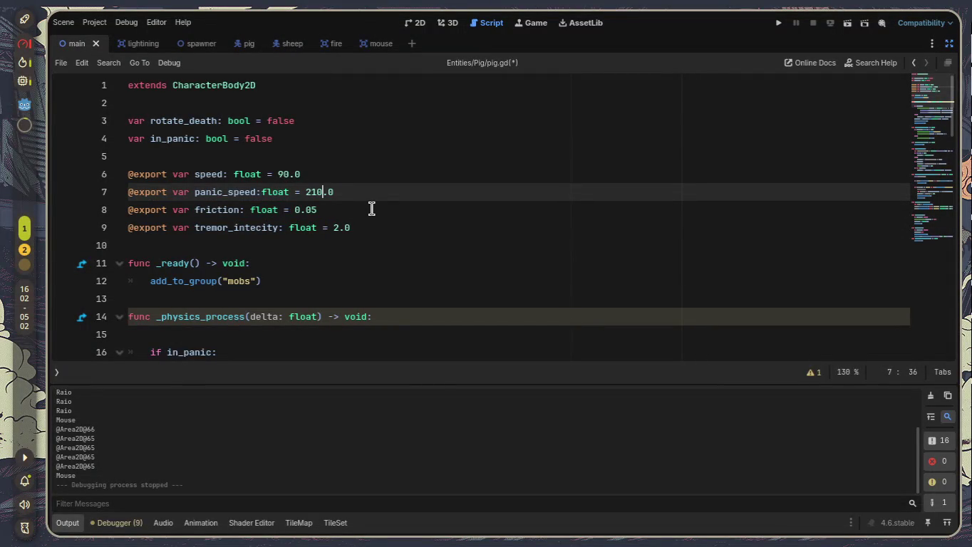
key("ctrl+s")
left_click(849, 25)
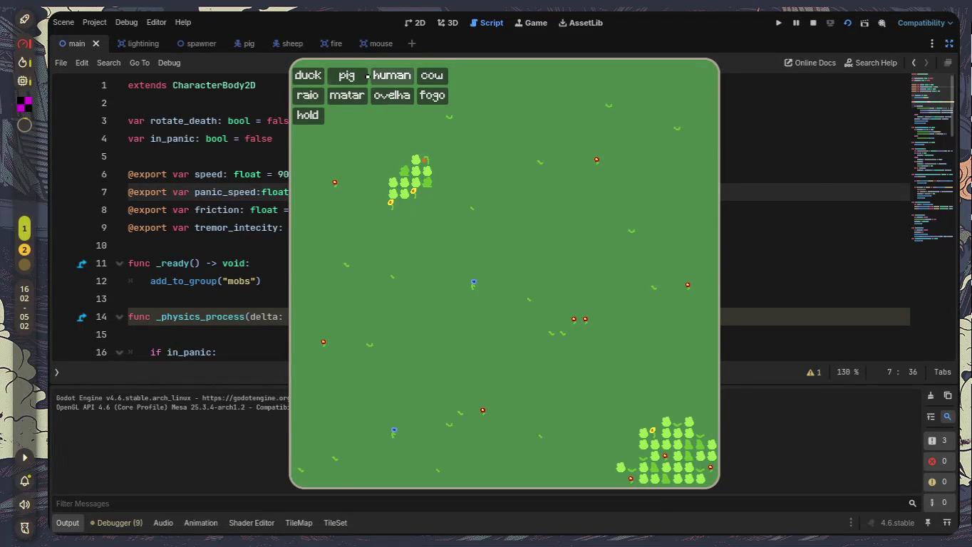
Step: Spawn five batches of pigs, then start three rounds of fire among them
left_click(354, 78)
left_click(354, 77)
left_click(354, 79)
left_click(354, 78)
left_click(354, 78)
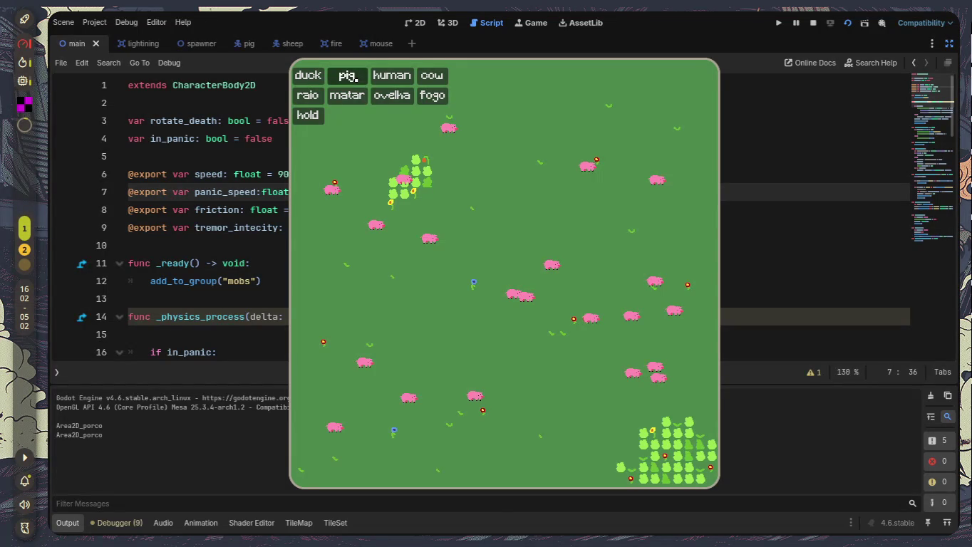
left_click(355, 79)
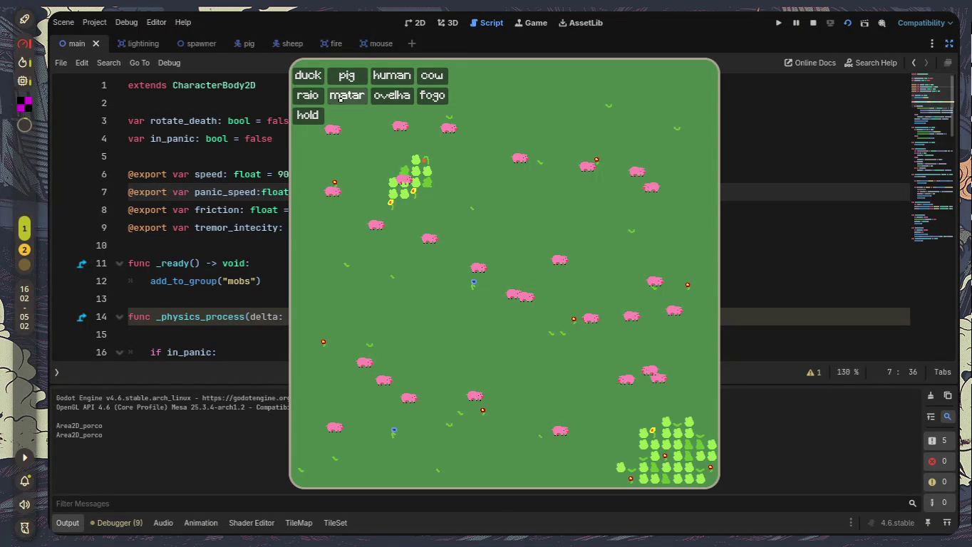
left_click(432, 96)
left_click(432, 96)
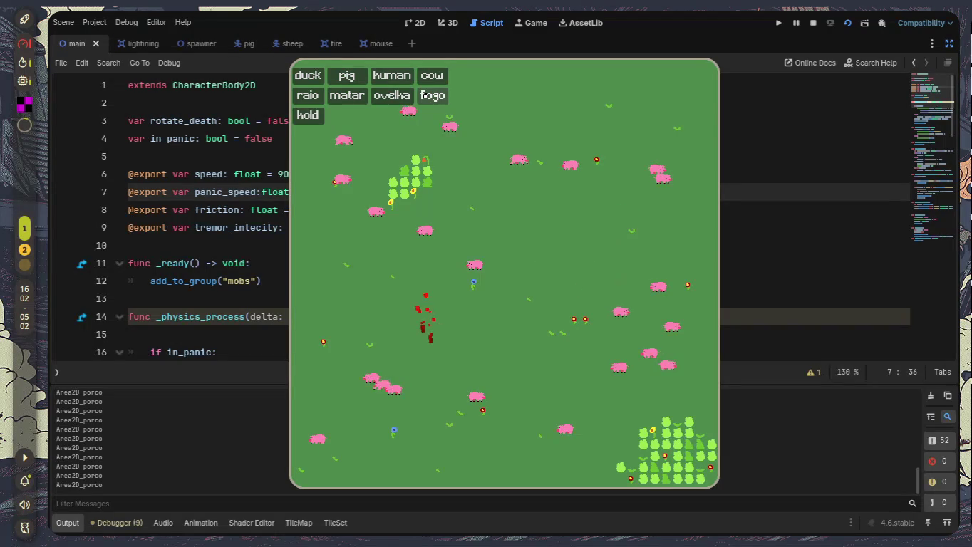
left_click(432, 95)
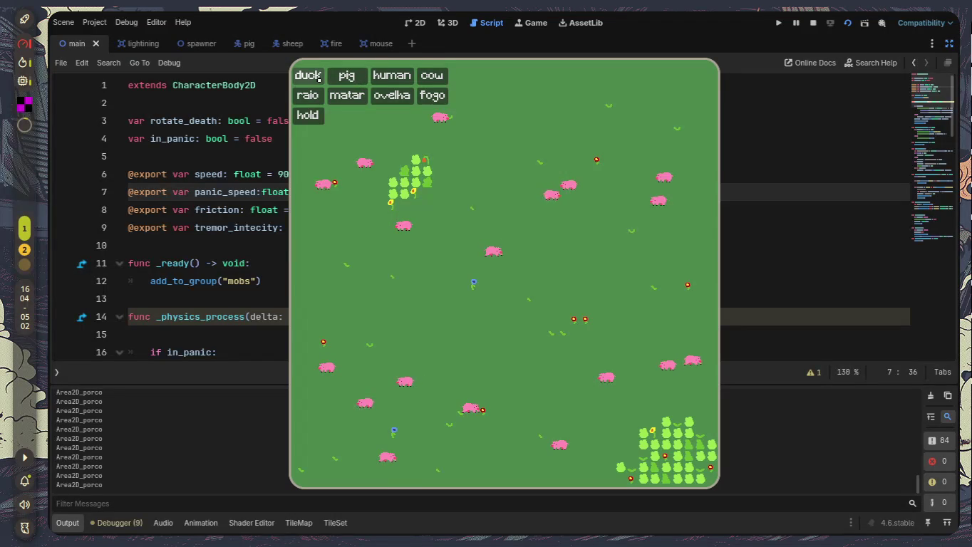
Step: Spawn a duck, a human, a cow, a fire and a sheep on the field
left_click(318, 79)
left_click(395, 77)
left_click(427, 83)
left_click(431, 95)
left_click(390, 96)
Step: Clear all creatures from the field repeatedly
left_click(364, 102)
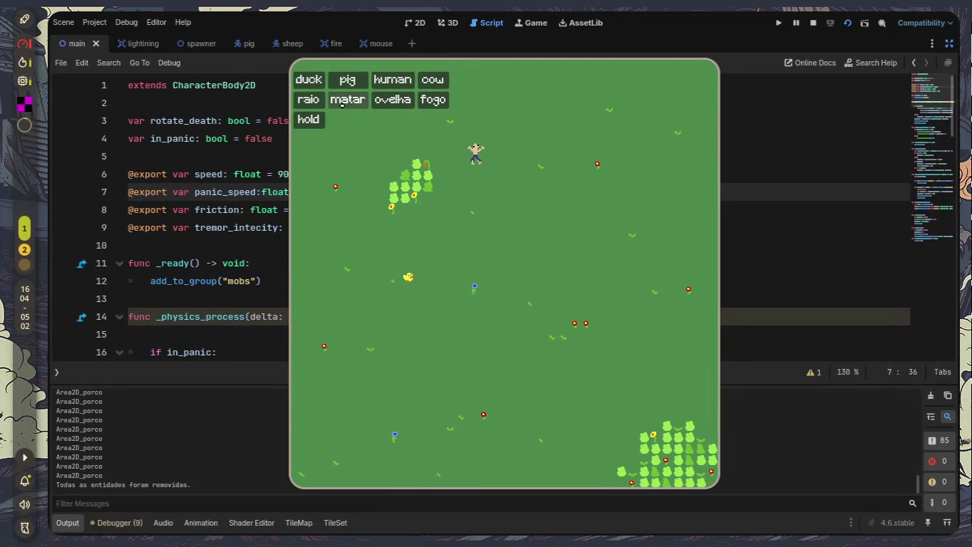
left_click(358, 106)
left_click(356, 107)
left_click(354, 107)
left_click(353, 106)
left_click(353, 105)
left_click(353, 104)
left_click(351, 102)
left_click(352, 101)
left_click(351, 101)
left_click(351, 101)
left_click(352, 101)
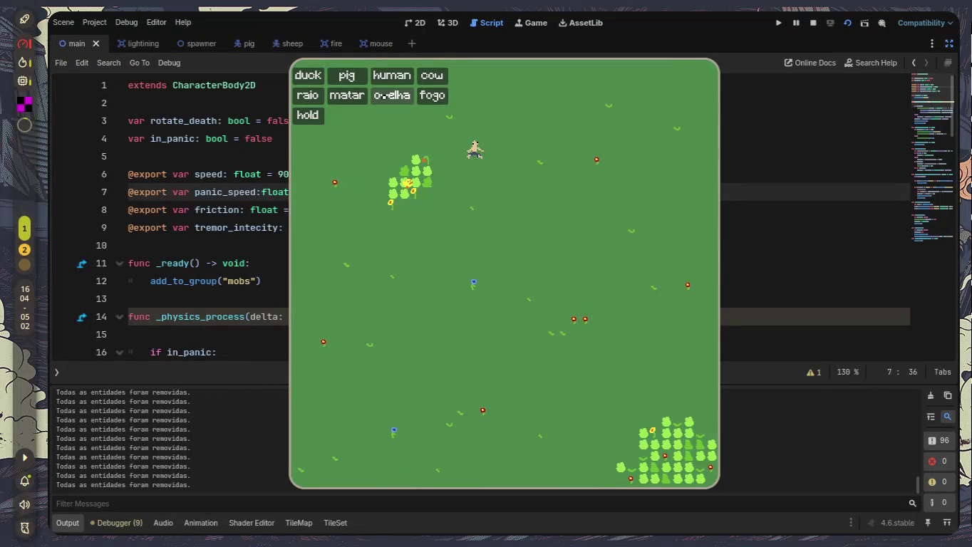
Step: Strike the map with lightning three times
left_click(314, 95)
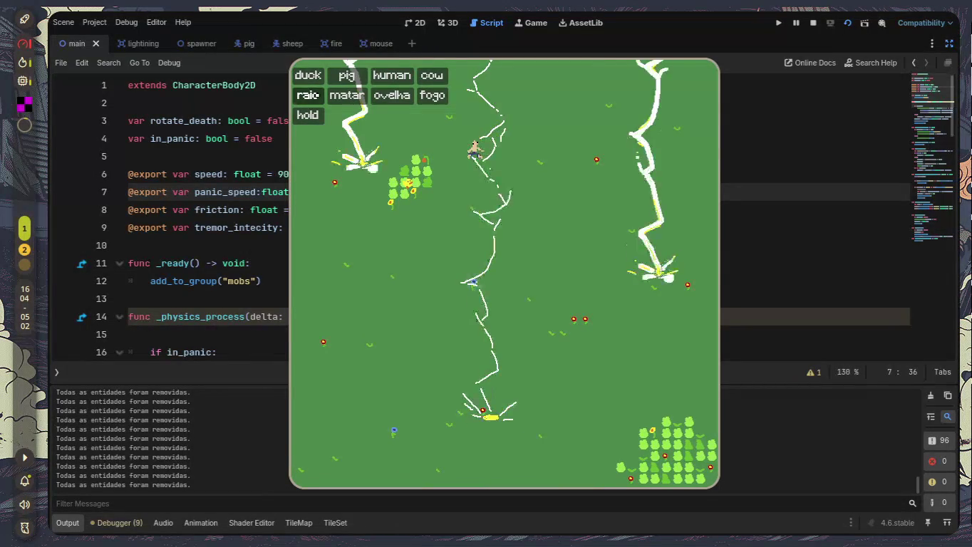
left_click(315, 95)
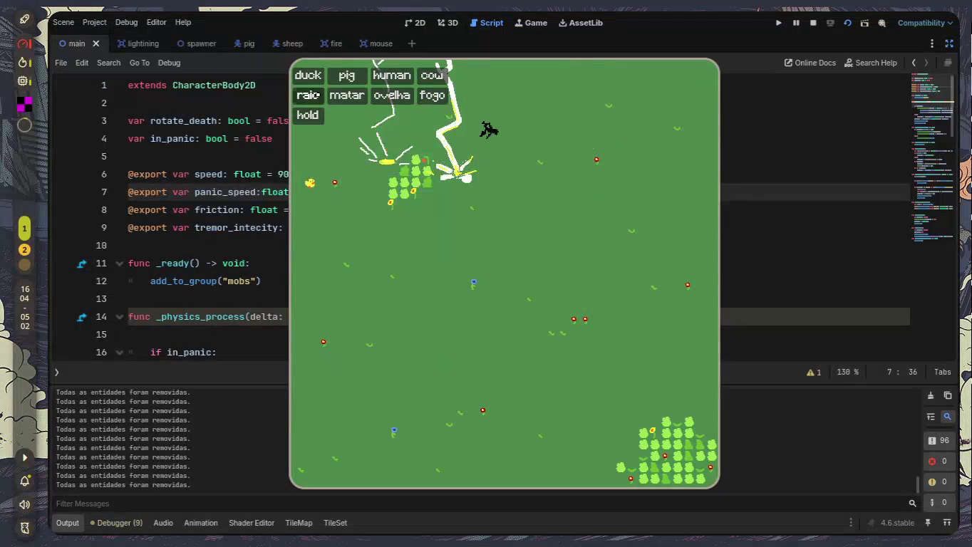
left_click(307, 95)
Step: Set many fires across the map
left_click(432, 95)
left_click(432, 94)
left_click(433, 95)
left_click(432, 94)
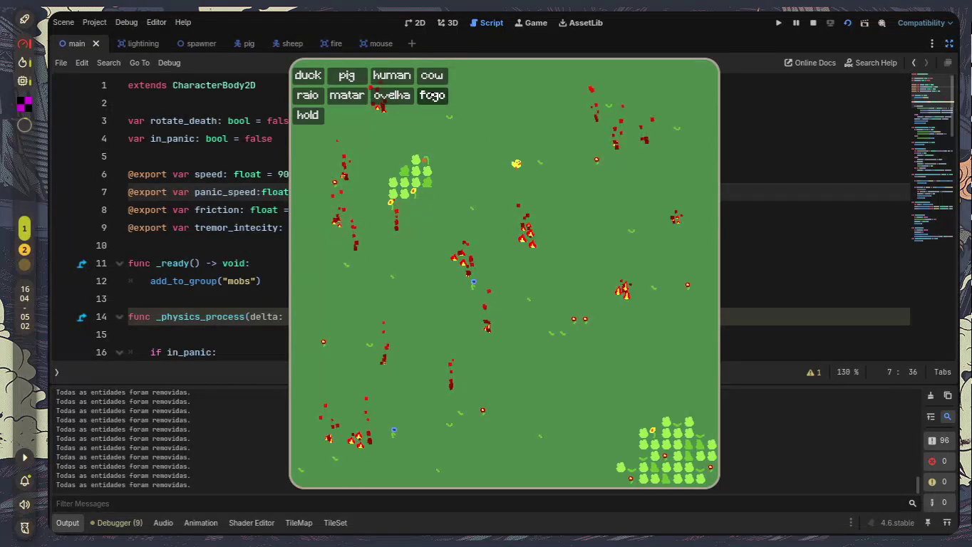
left_click(434, 96)
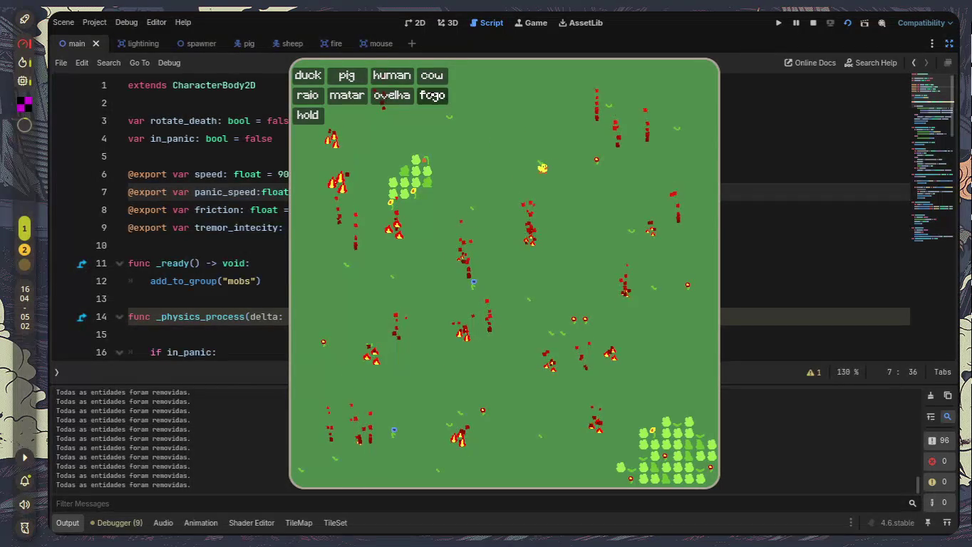
left_click(433, 95)
left_click(432, 95)
left_click(432, 95)
left_click(432, 95)
left_click(432, 94)
left_click(432, 96)
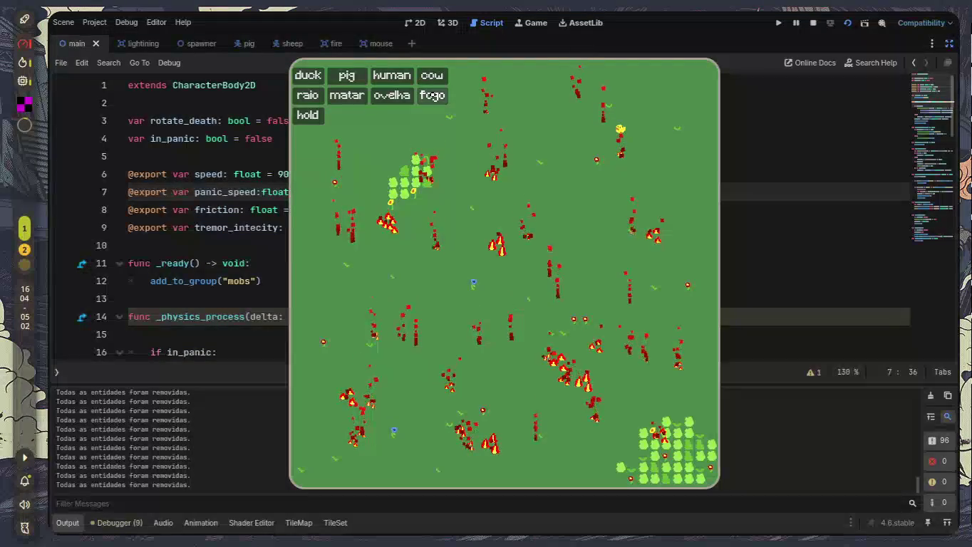
left_click(432, 94)
left_click(433, 95)
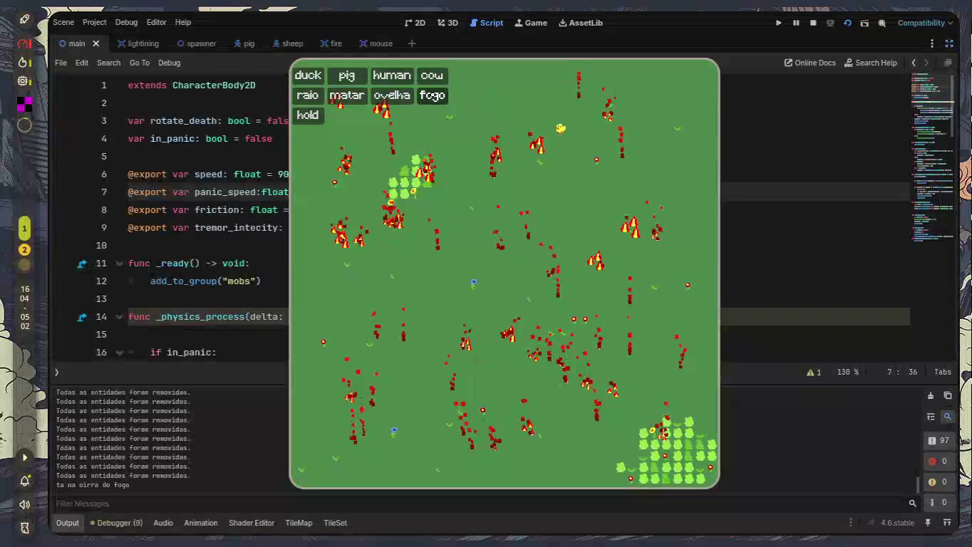
left_click(433, 95)
left_click(432, 94)
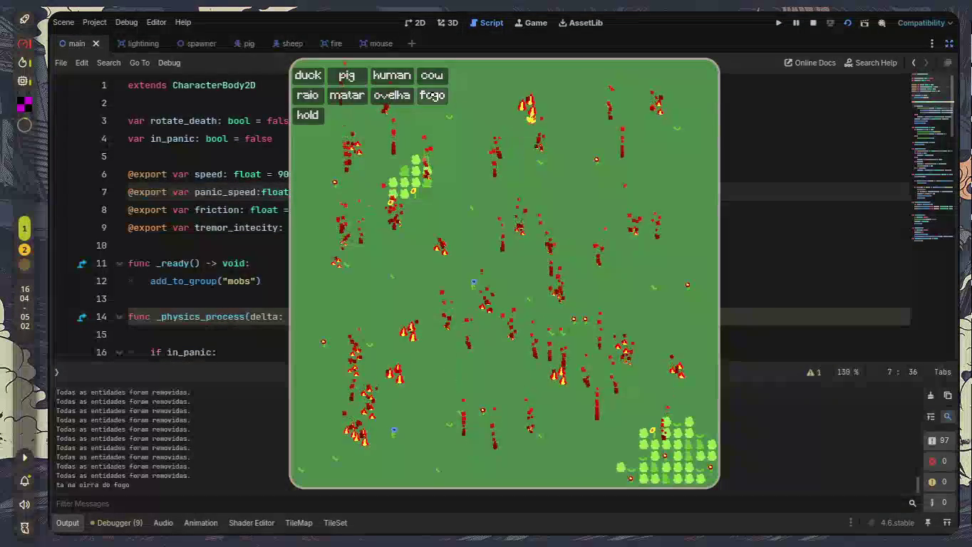
left_click(431, 94)
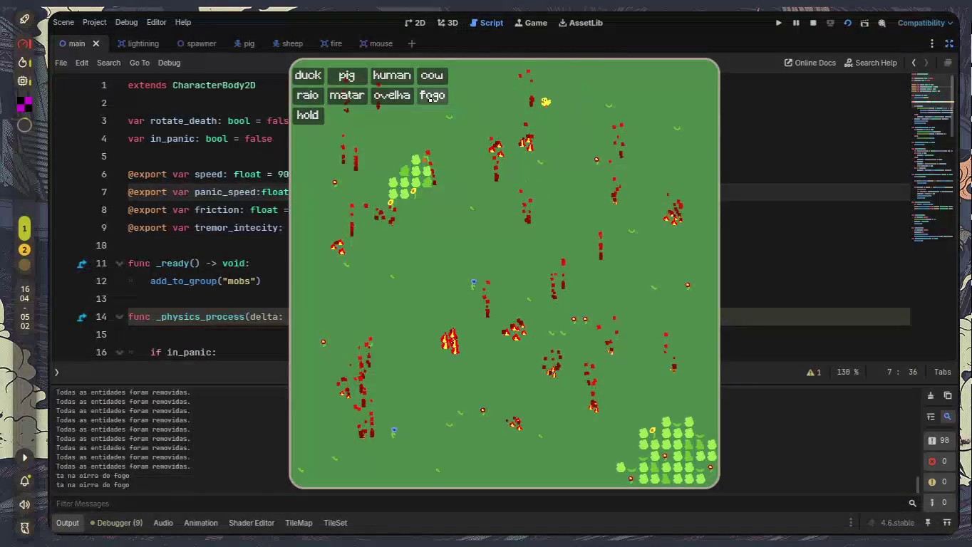
Step: Place a fire, a cow and a pig on the map, then close the game and open a terminal
left_click(430, 96)
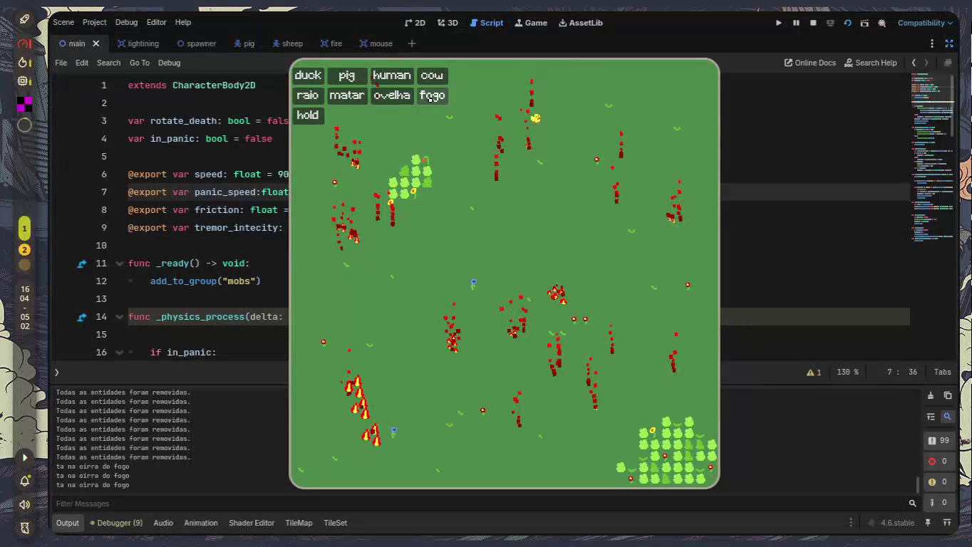
left_click(432, 76)
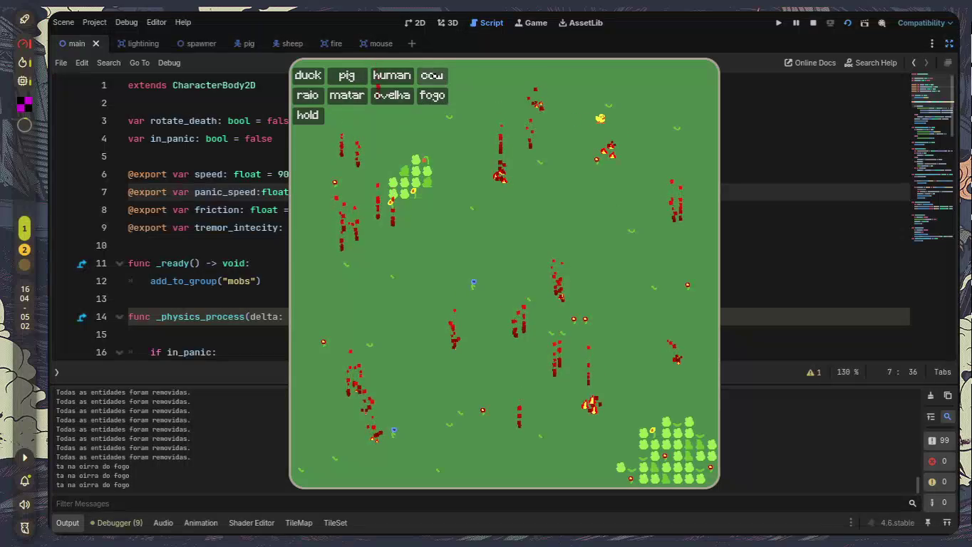
left_click(347, 75)
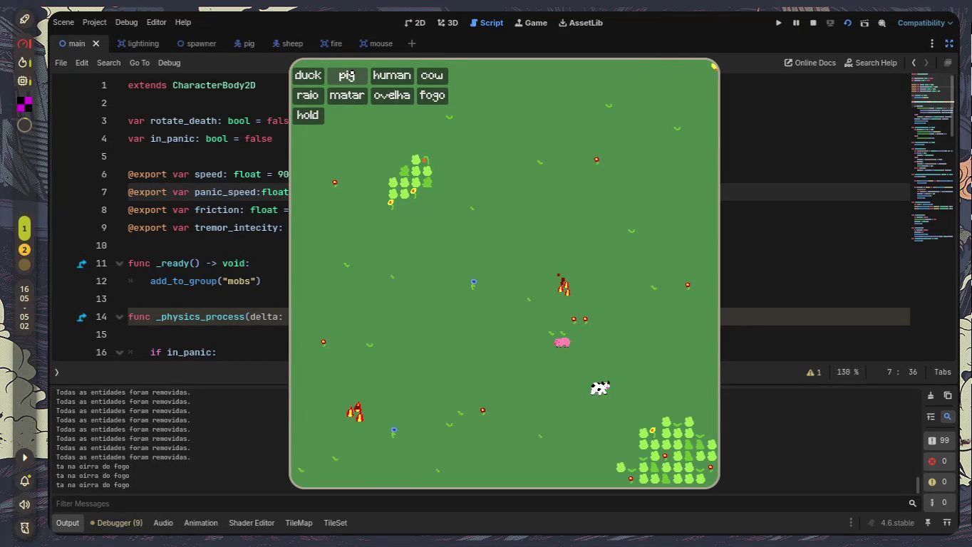
key("super+Return")
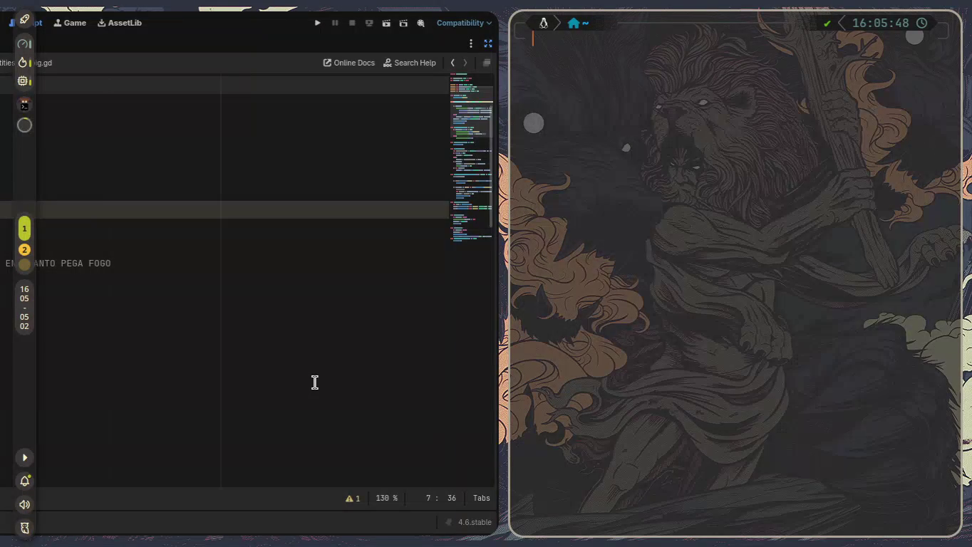
Step: List the home folder with lsd, then maximize and close the Godot editor
type("lsd")
key("Return")
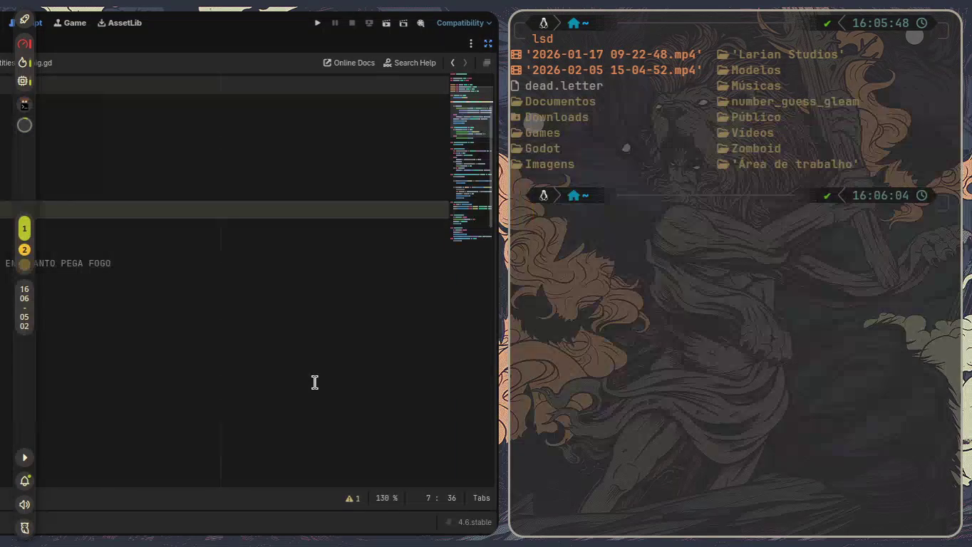
key("super+f")
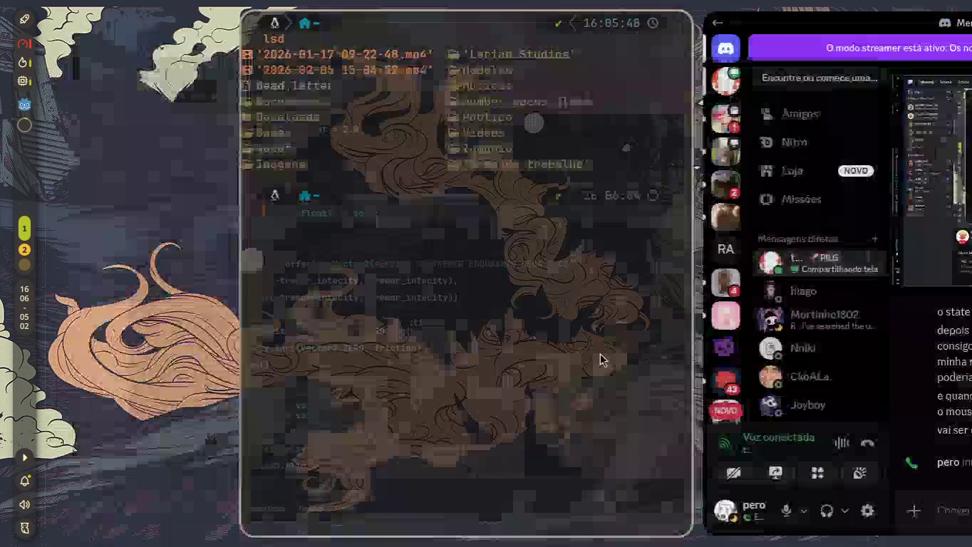
key("super+s")
Step: Switch workspaces, hide Discord, and launch Godot again from the terminal
key("super+2")
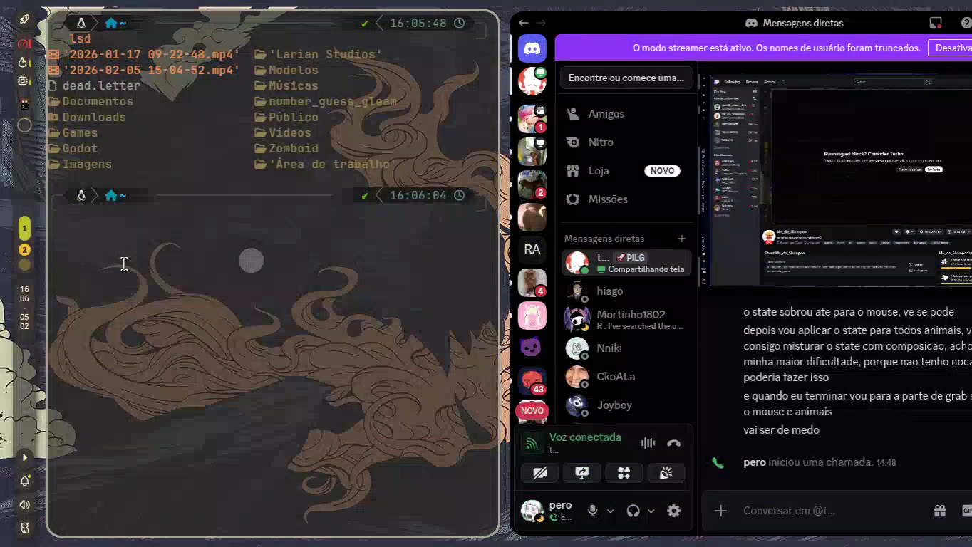
key("super+Right")
key("super+Left")
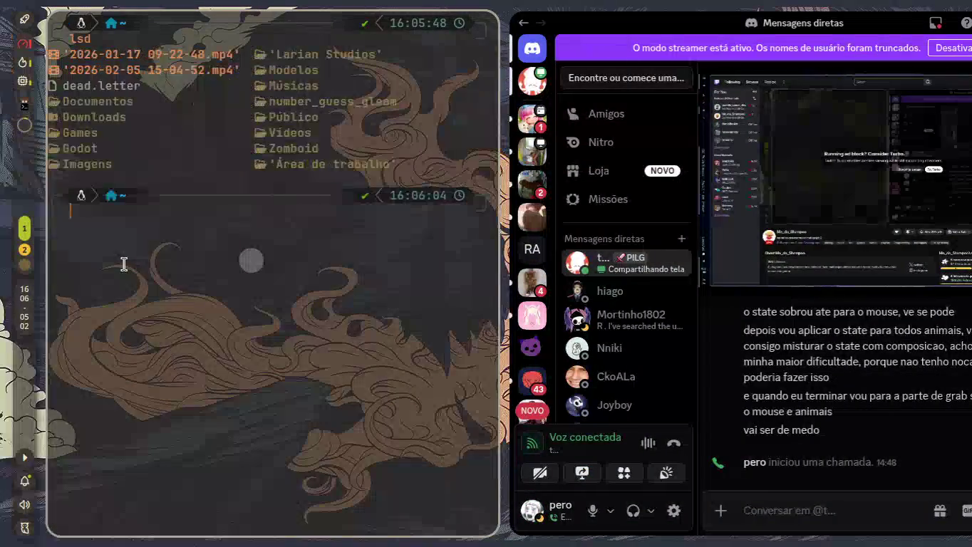
key("super+Right")
key("super+q")
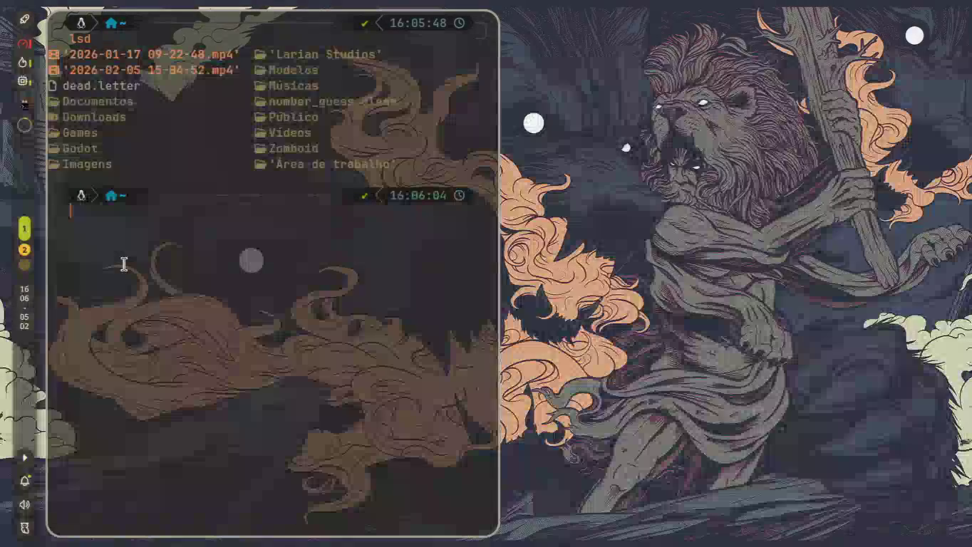
type("godot")
key("Return")
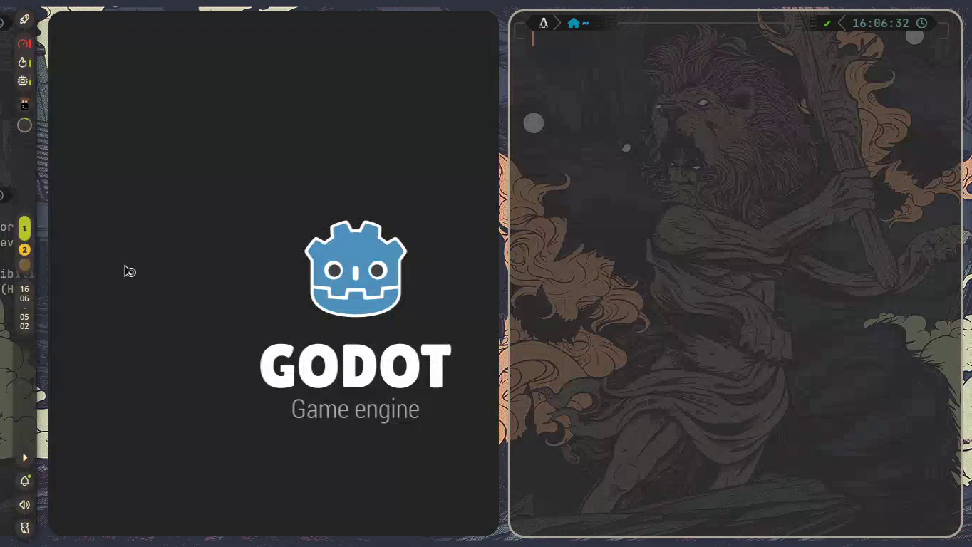
Step: List the home folder, then enter the Godot folder and list its contents
type("lsg")
key("BackSpace")
type("f")
key("ctrl+c")
type("d")
key("BackSpace")
type("ls")
key("Return")
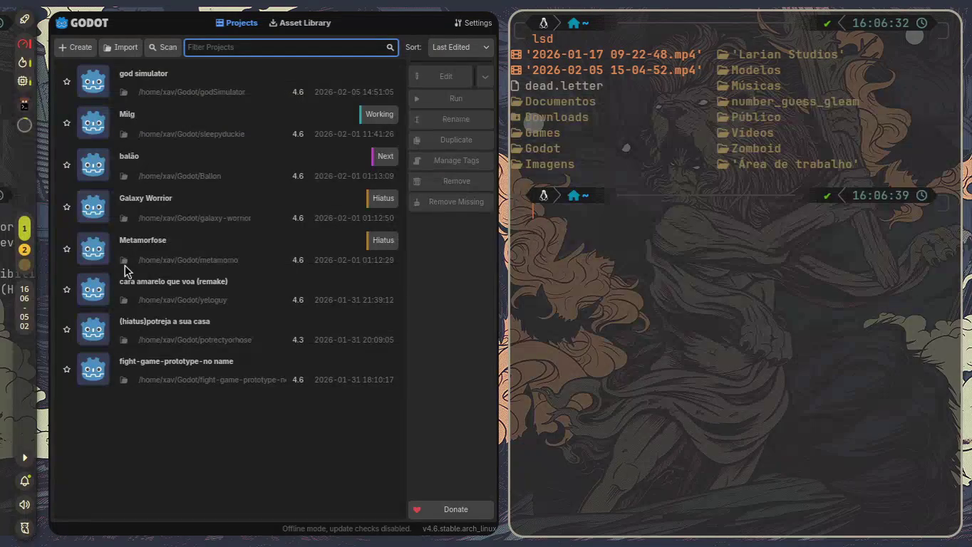
type("cd Godot/")
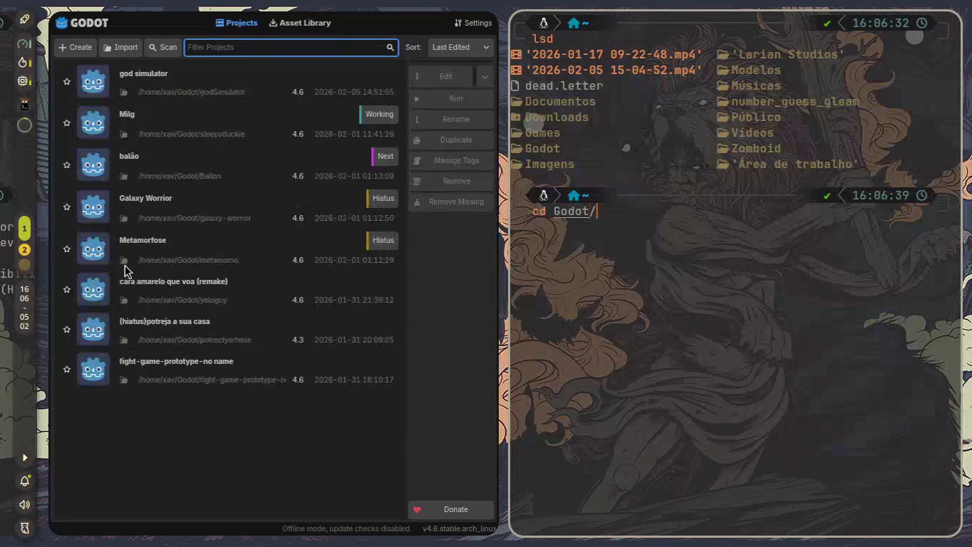
key("Return")
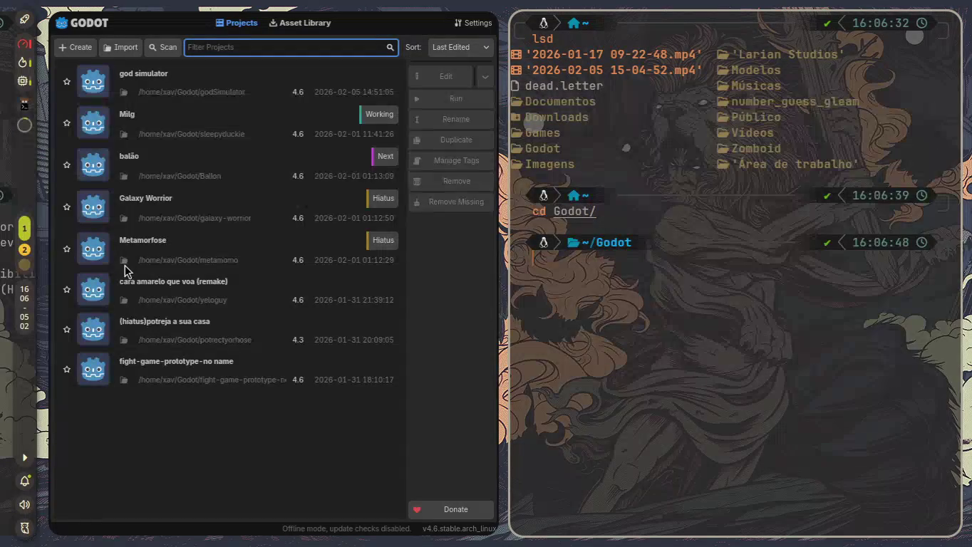
type("lsd")
key("Return")
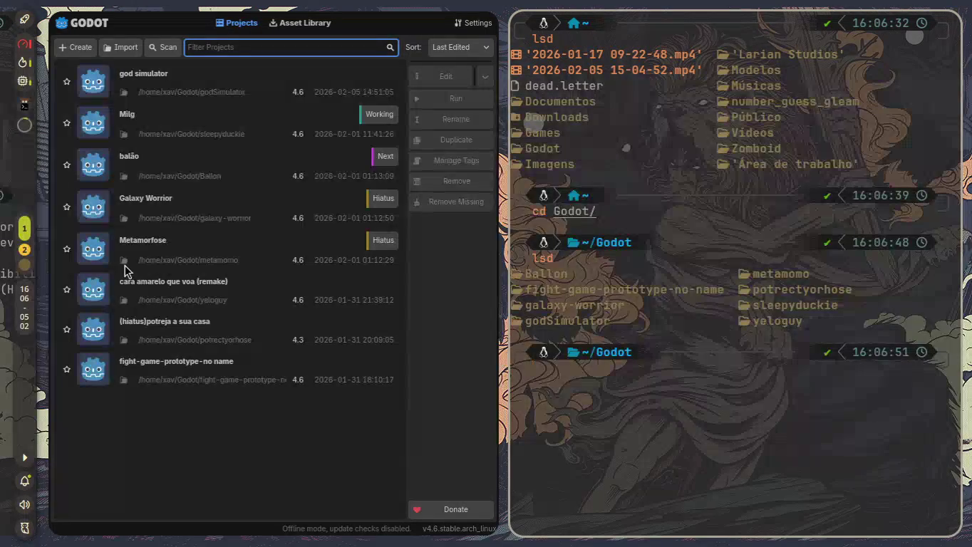
Step: Change into the godSimulator project folder using path autocompletion
type("god")
key("BackSpace")
type("cd ")
type("god")
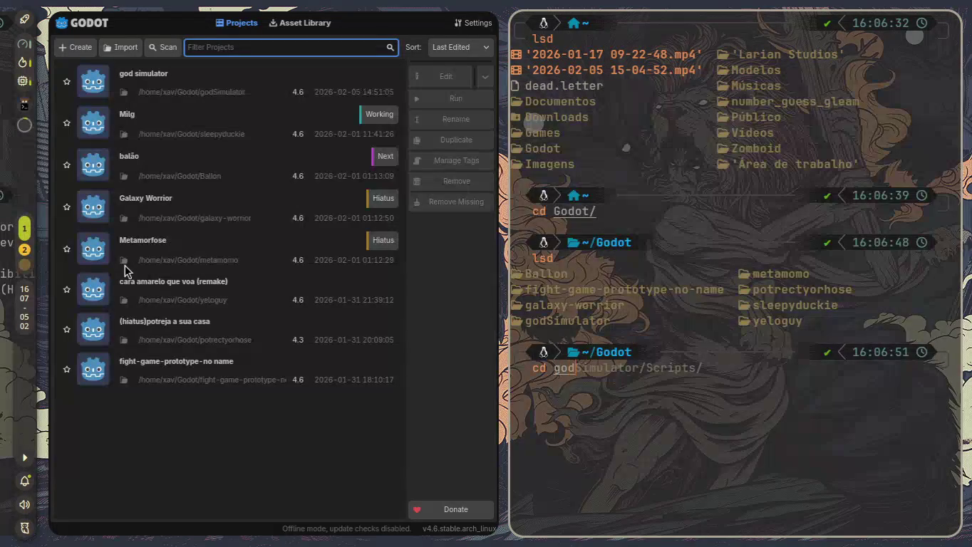
key("Right")
key("BackSpace")
key("BackSpace")
key("BackSpace")
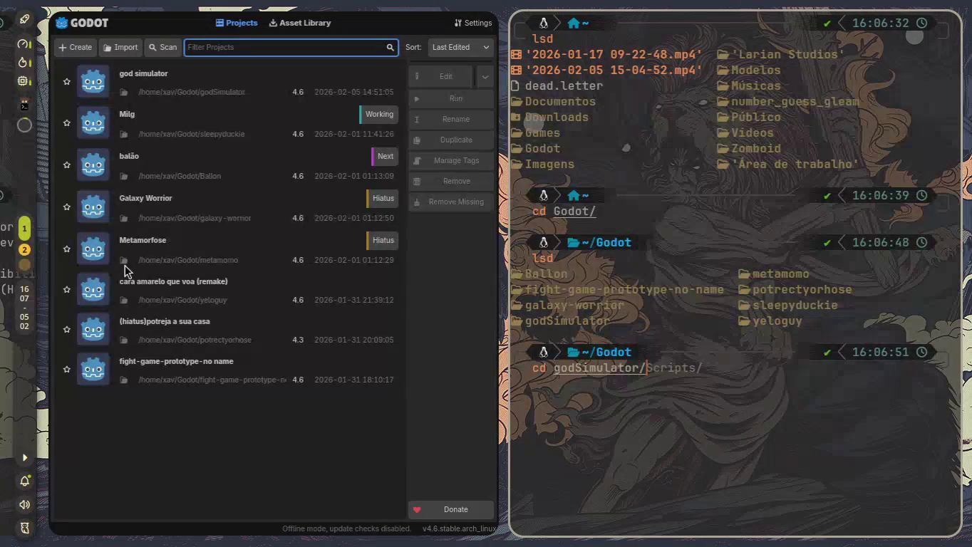
key("Return")
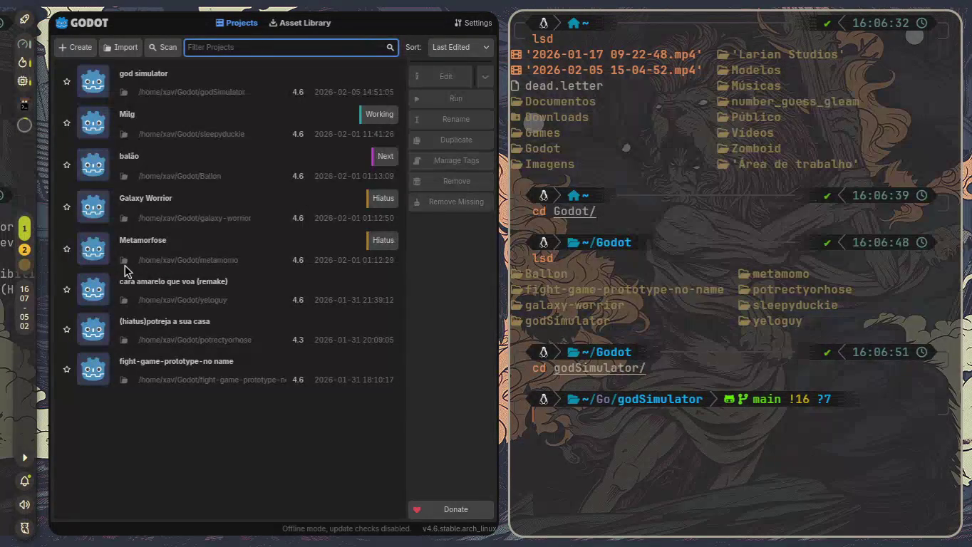
type("vpdarte")
type("te")
Step: Start the command git commit -m "Update.1-[]" with no spaces around the brackets
key("BackSpace")
key("BackSpace")
key("BackSpace")
key("BackSpace")
type("it co")
key("BackSpace")
key("BackSpace")
type("mit -m ")
type("\"")
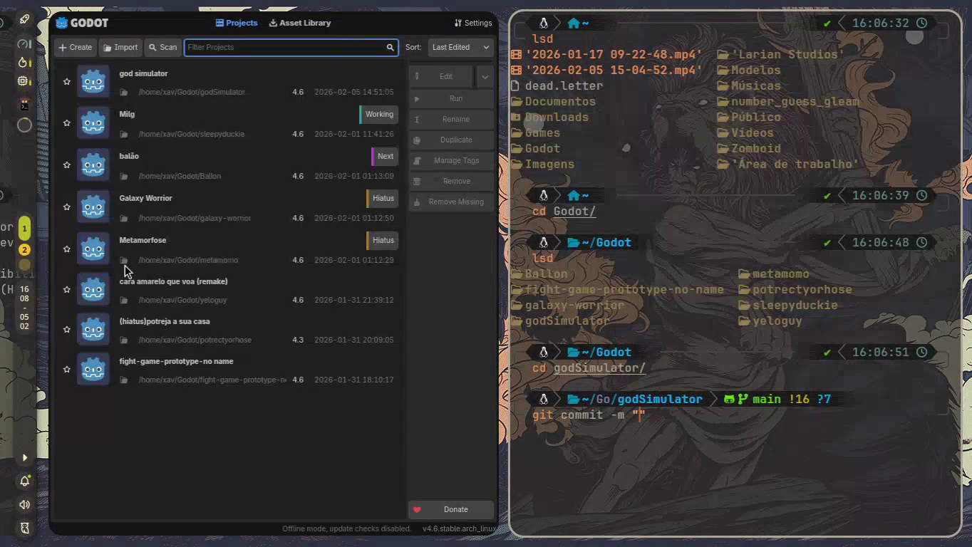
type("Upda")
type("te")
type(".1")
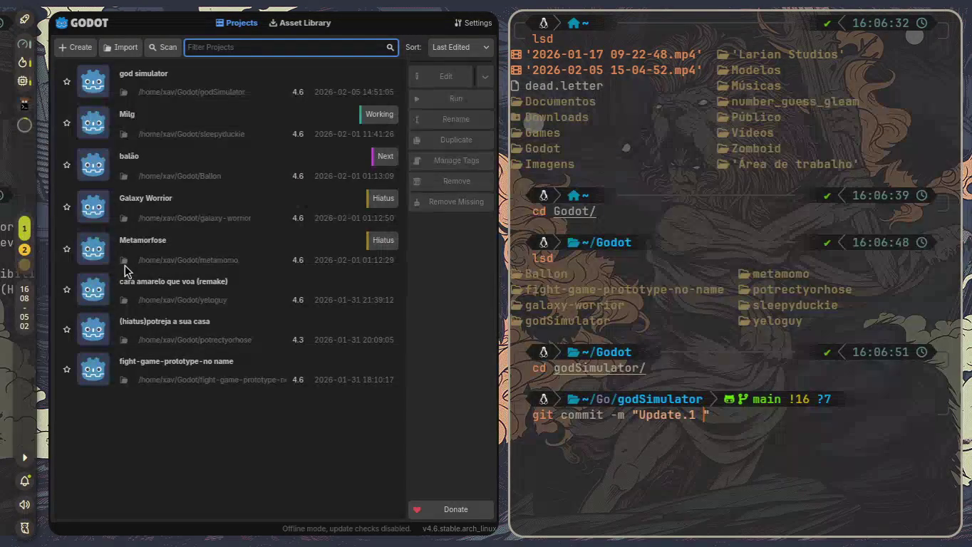
type(" -")
type(" []")
key("Left")
key("Left")
key("BackSpace")
key("Left")
key("BackSpace")
key("Right")
key("Right")
Step: Fill the brackets with 'fogo espalhar, knockback, raio cria fogo' and run the commit
type("fogo")
type(" eso")
key("BackSpace")
type("palhar")
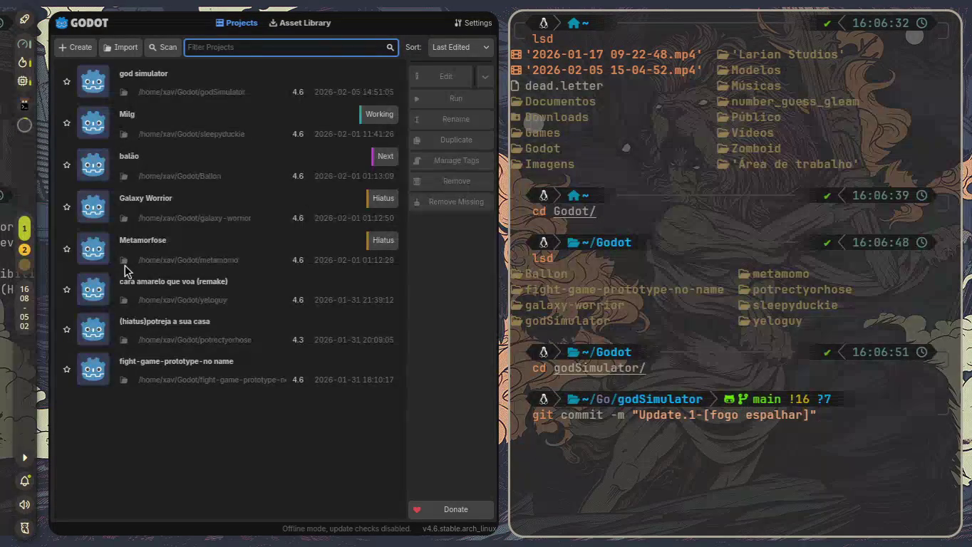
type(", ")
type("knock_")
key("BackSpace")
type("back")
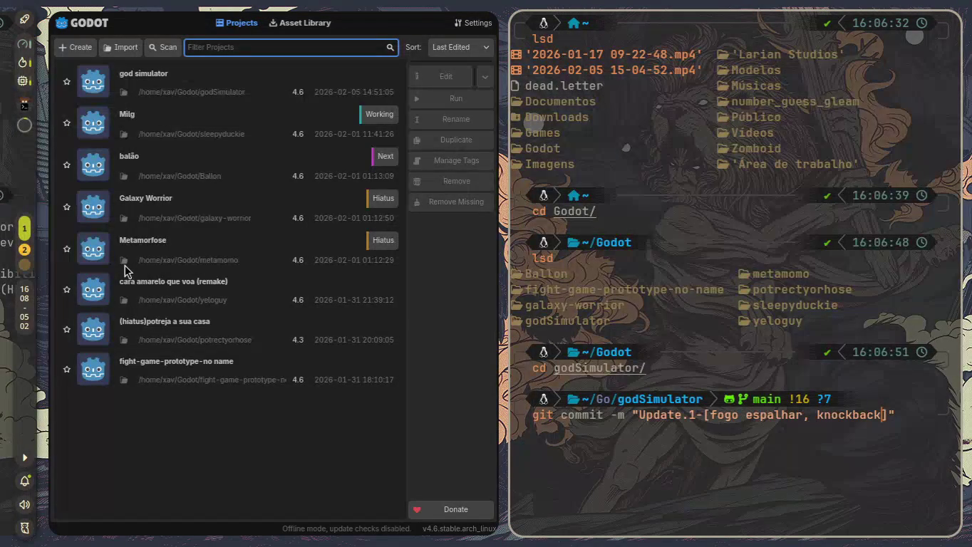
type(",")
type("raid")
key("BackSpace")
type("o")
type(" cria ")
type("fogo")
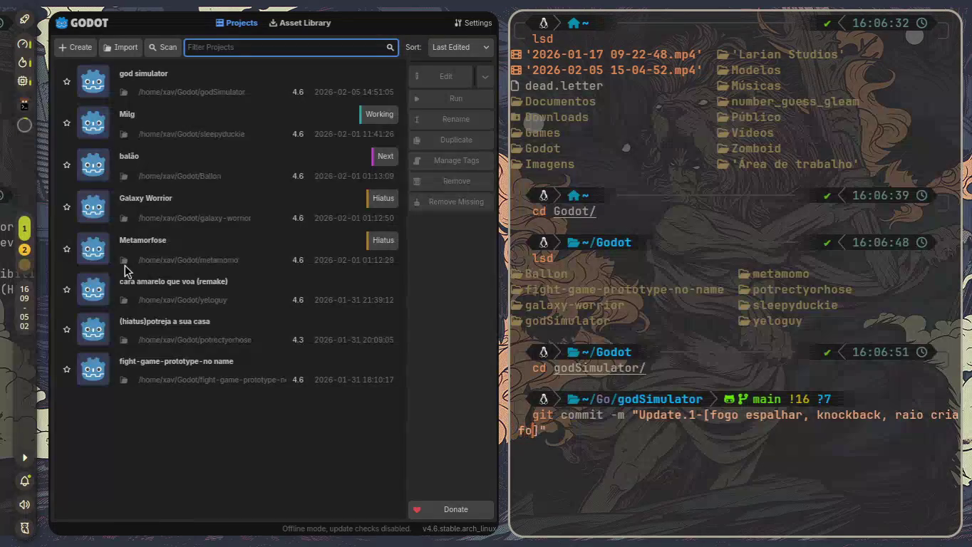
key("Right")
key("Right")
key("super+r")
key("Return")
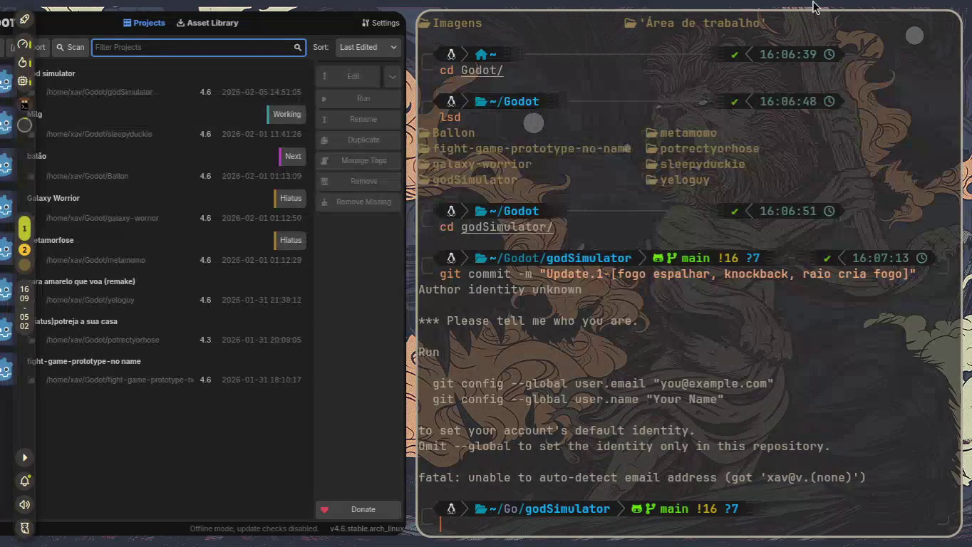
Step: Bring the Godot project manager into view after the commit fails for missing author identity
left_click(95, 19)
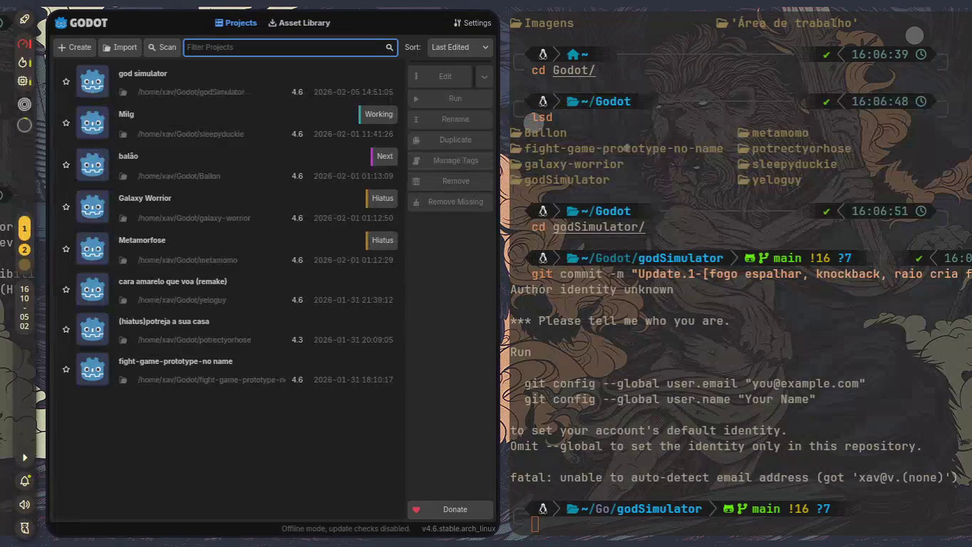
Step: Set the global git user.email to the user's e-mail address
key("super+Right")
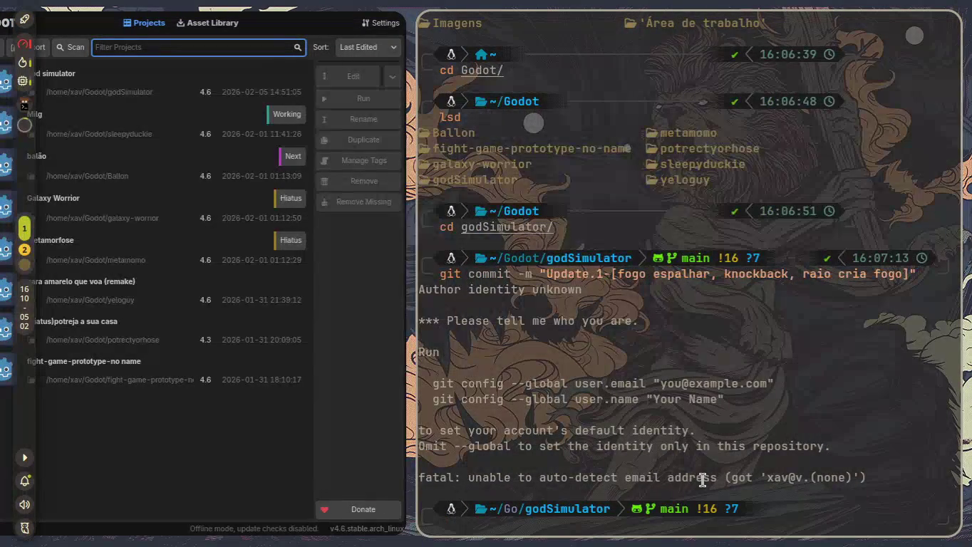
type("git ")
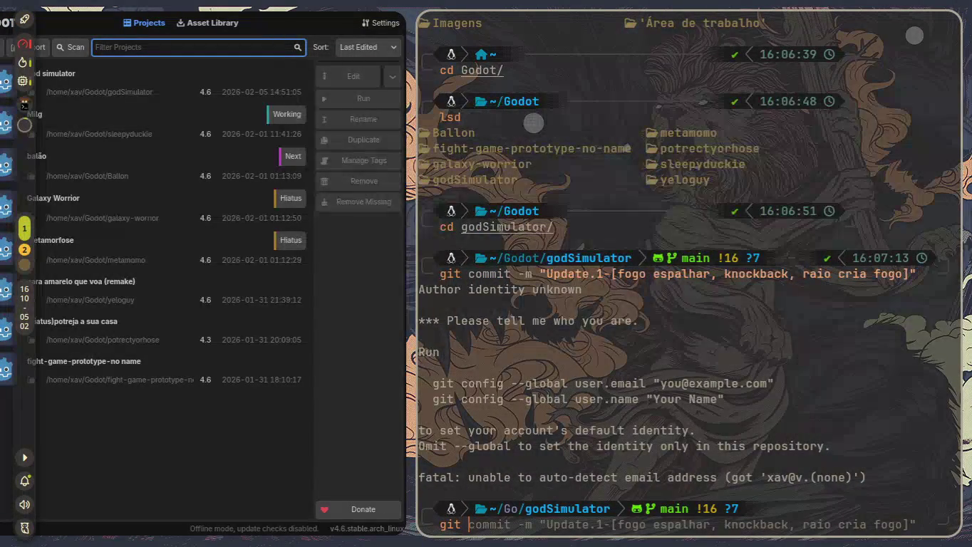
type("confi")
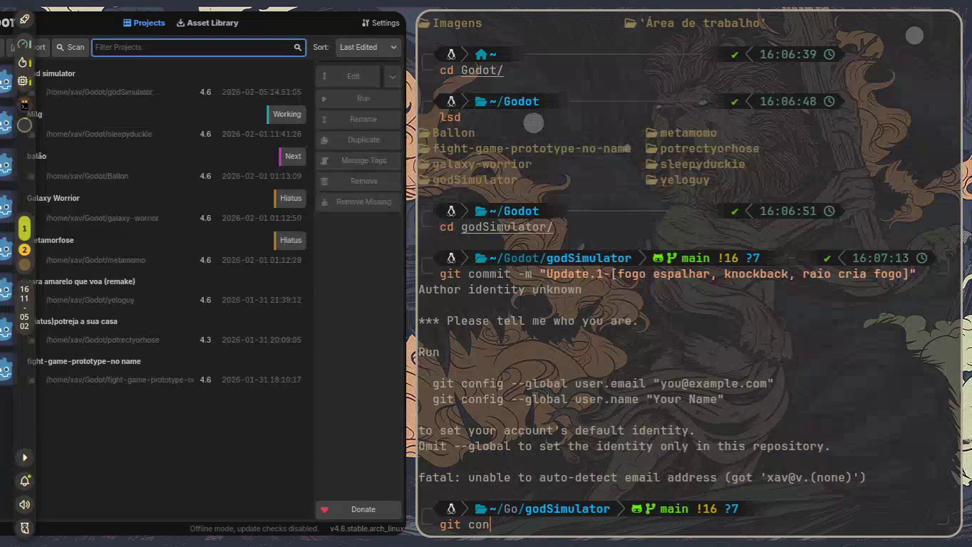
type("--glo")
type("bal")
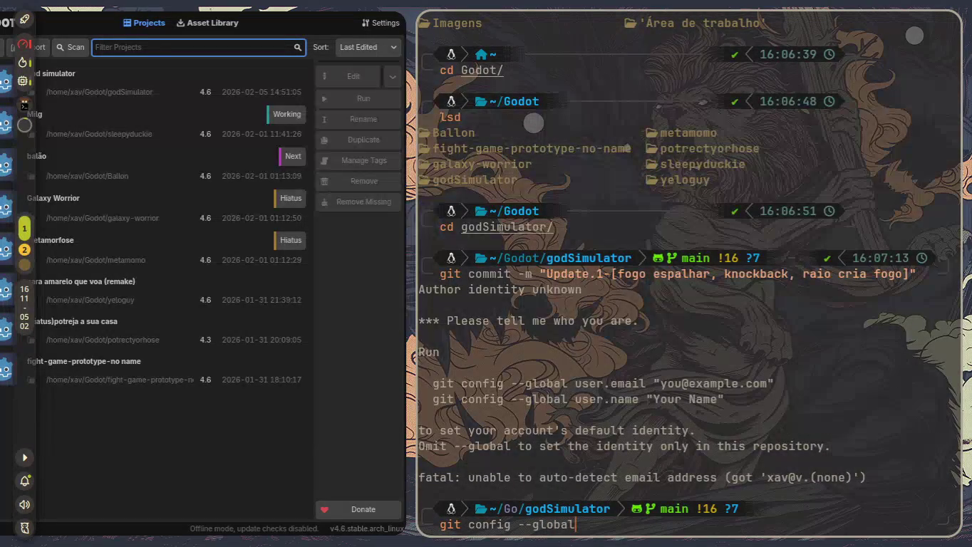
type("user.ema")
type("il ")
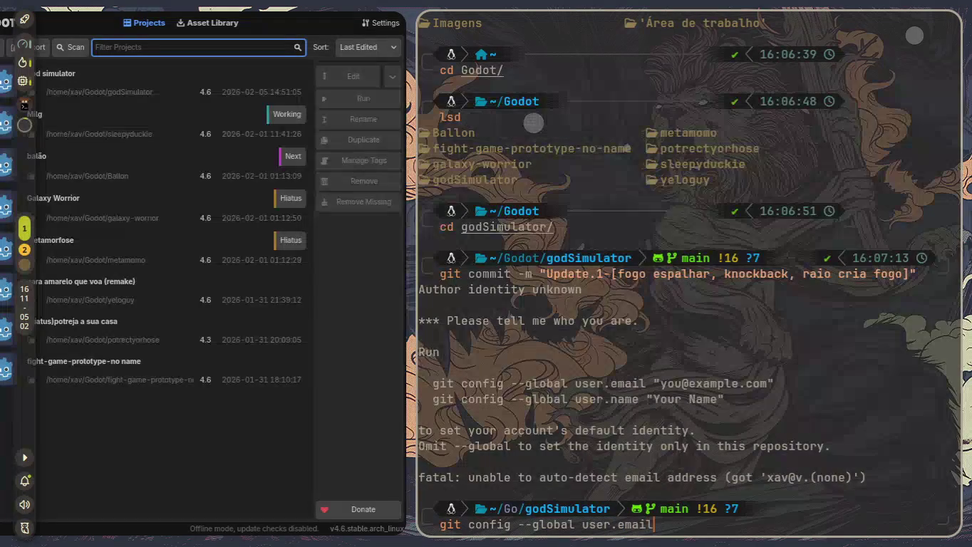
type("\"")
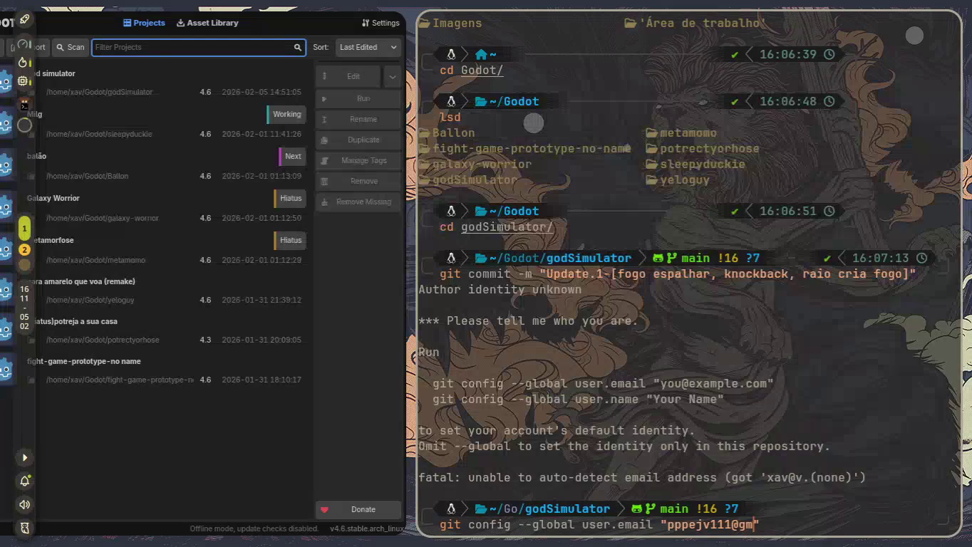
type("\"")
key("Return")
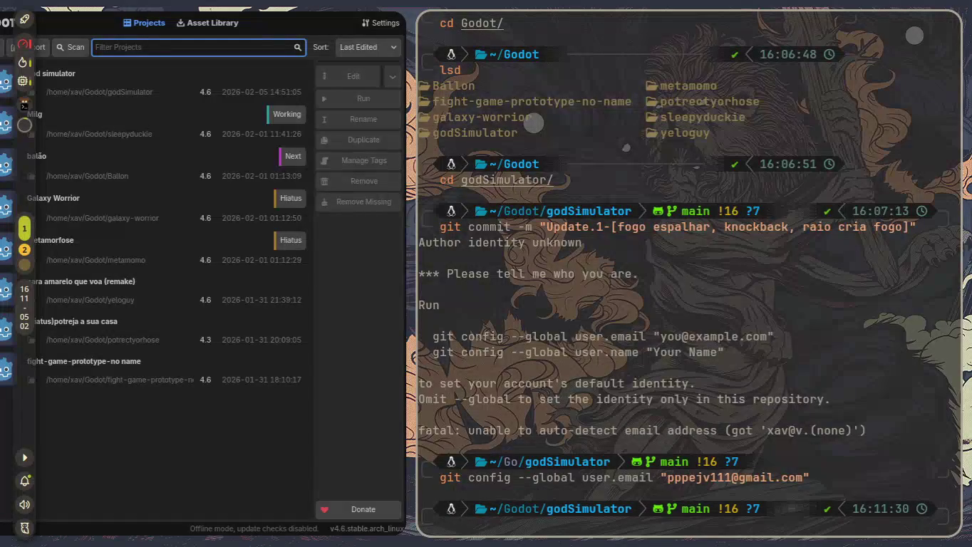
Step: Set the global git user.name to the user's name and recall the Update.1 commit command
key("Up")
key("Left")
key("BackSpace")
key("BackSpace")
key("BackSpace")
key("BackSpace")
key("BackSpace")
key("BackSpace")
key("BackSpace")
key("BackSpace")
type("name ")
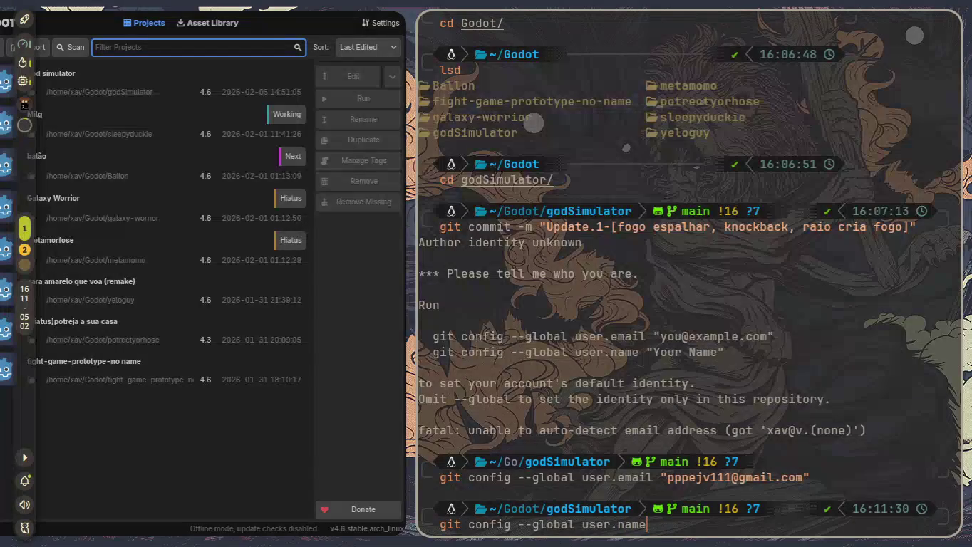
type("\"")
key("BackSpace")
type("p")
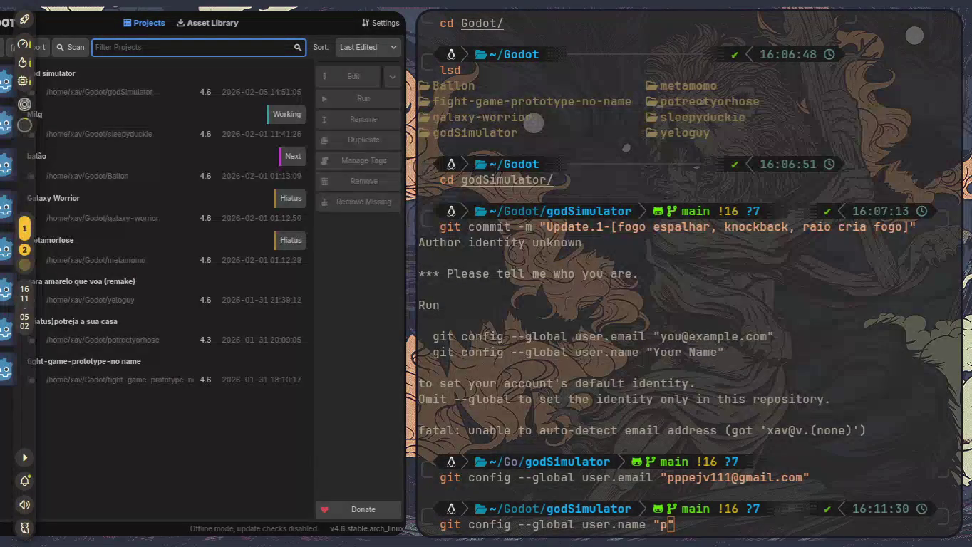
type("wwwero")
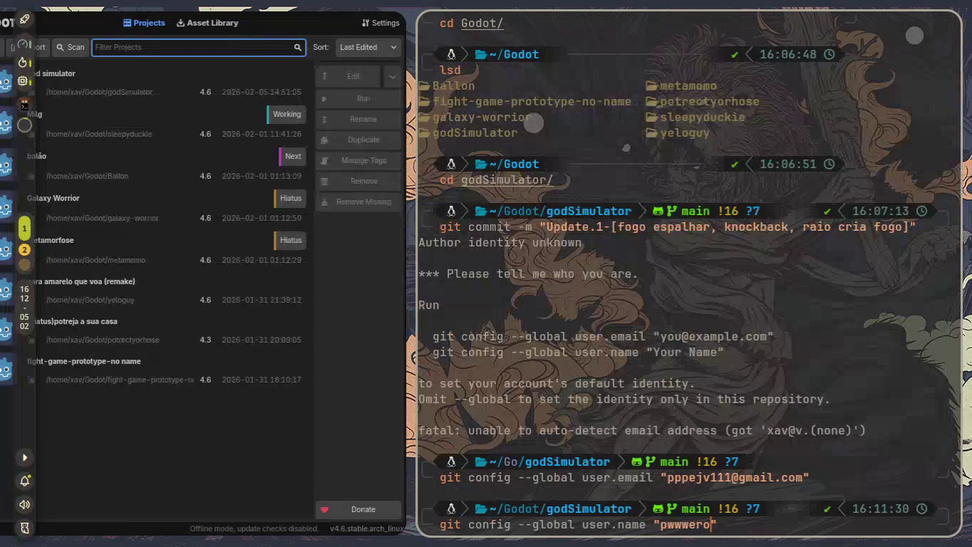
key("Return")
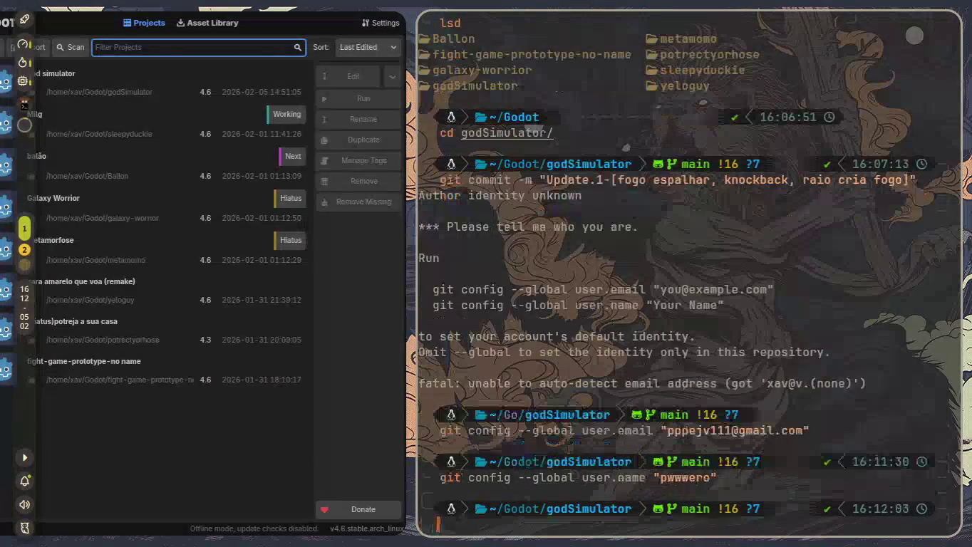
key("Up")
key("Up")
key("Up")
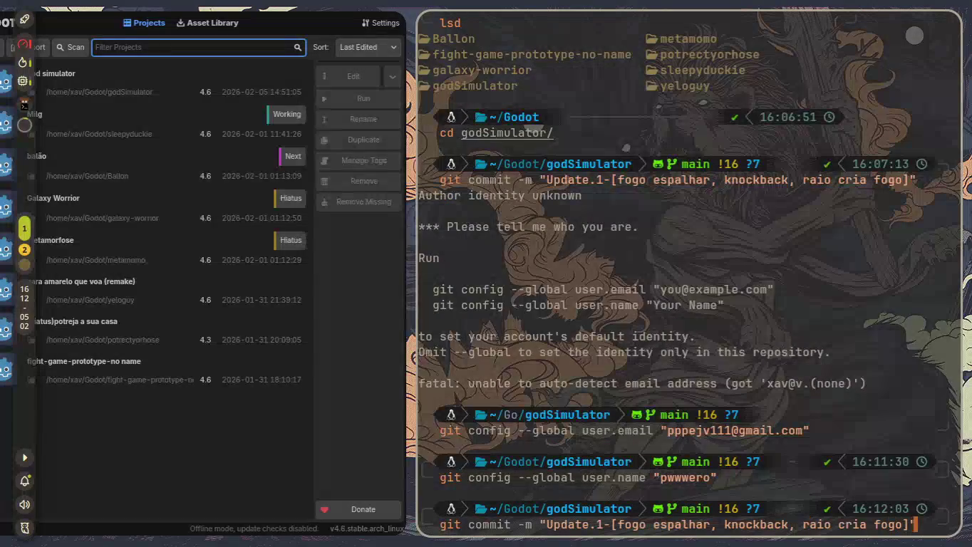
Step: Rerun the Update.1 commit and scroll through the unstaged modified and untracked files list
key("Return")
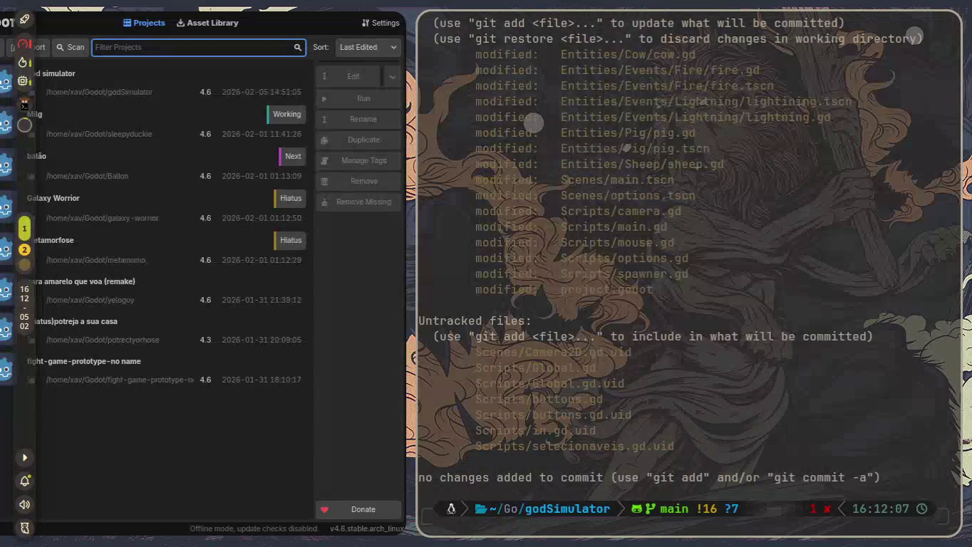
scroll(648, 420, "up", 7)
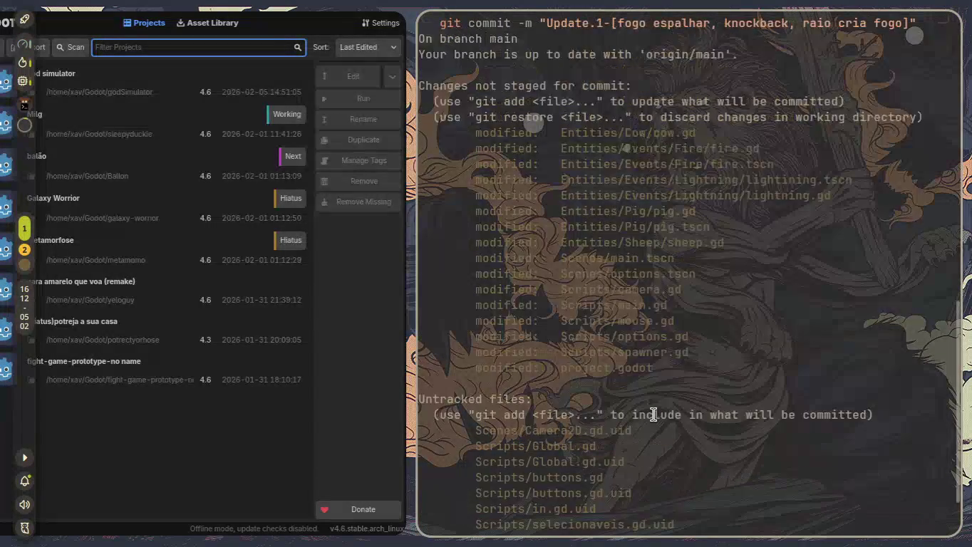
scroll(652, 414, "down", 3)
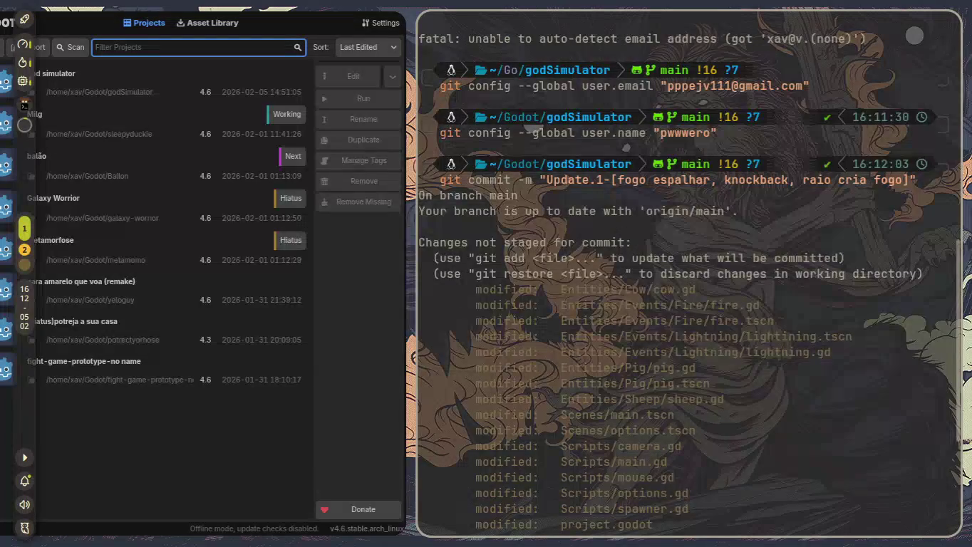
scroll(653, 414, "down", 3)
scroll(653, 413, "down", 2)
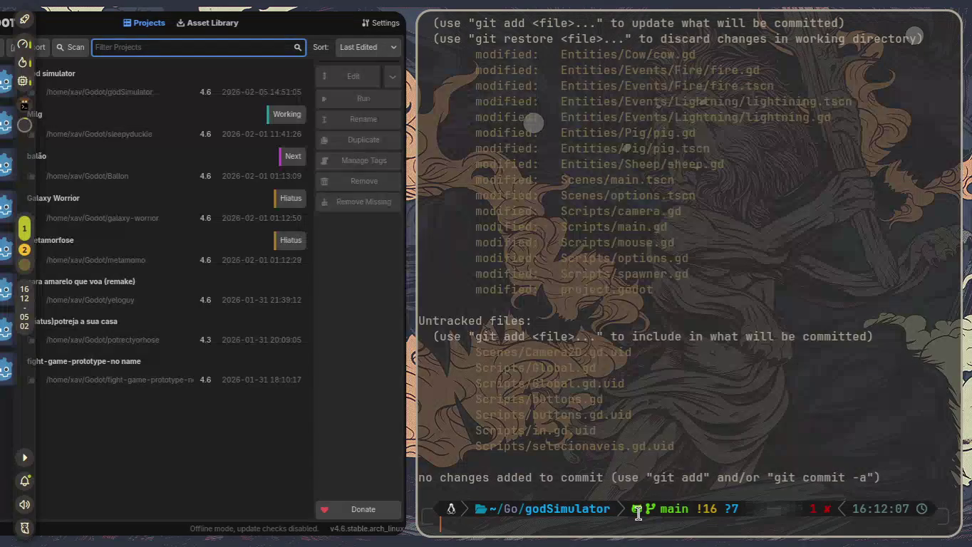
Step: Run git commit -a, review the file list in Vim, and quit with :q to abort
type("git comm")
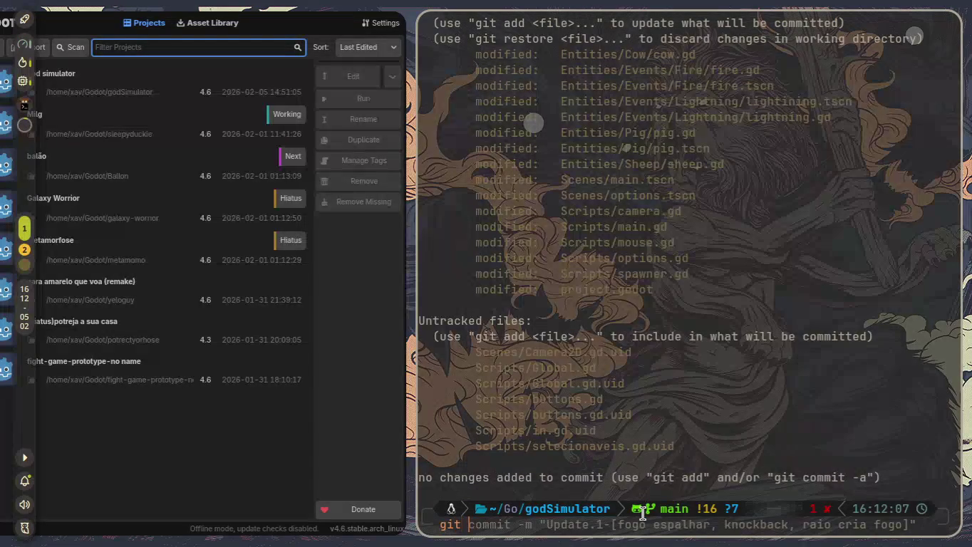
type("it -a")
key("Return")
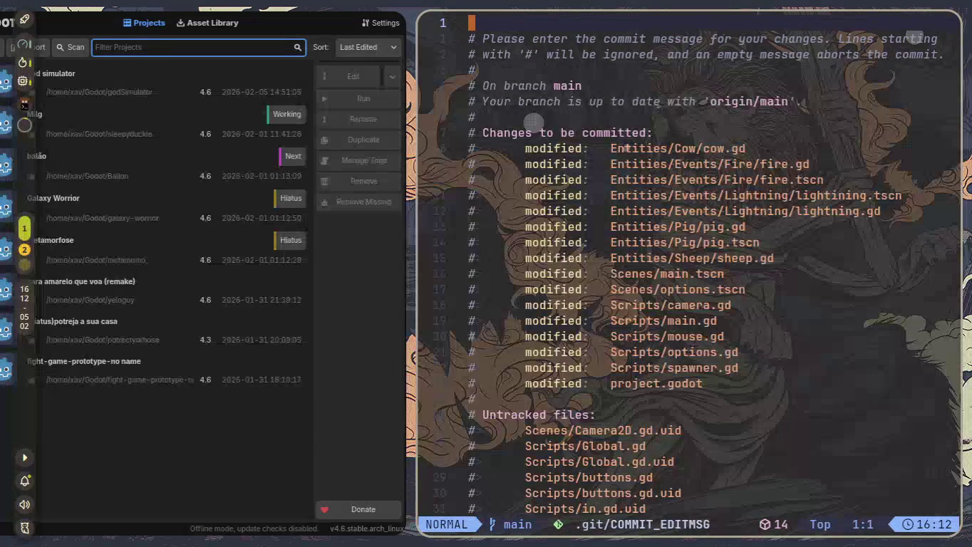
key("Down")
key("Down")
key("Down")
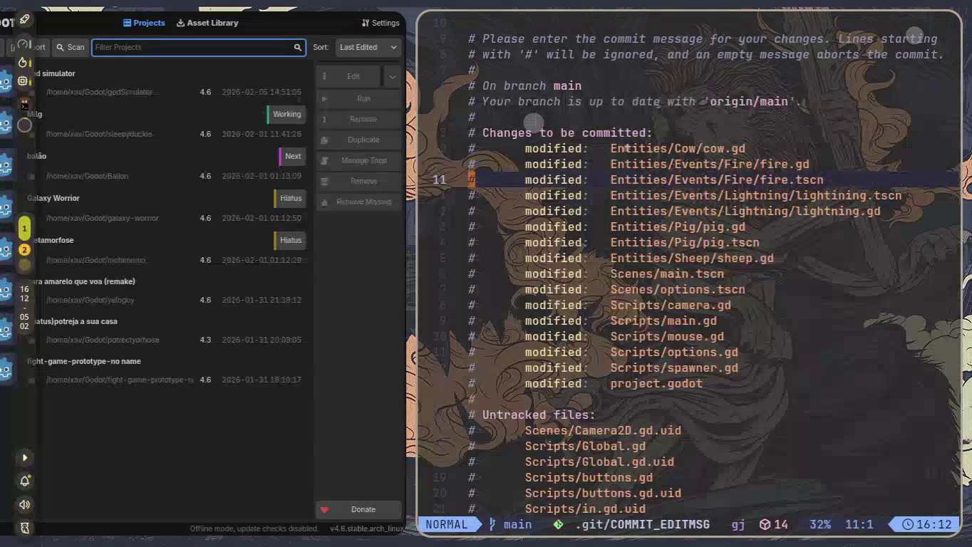
key("Down")
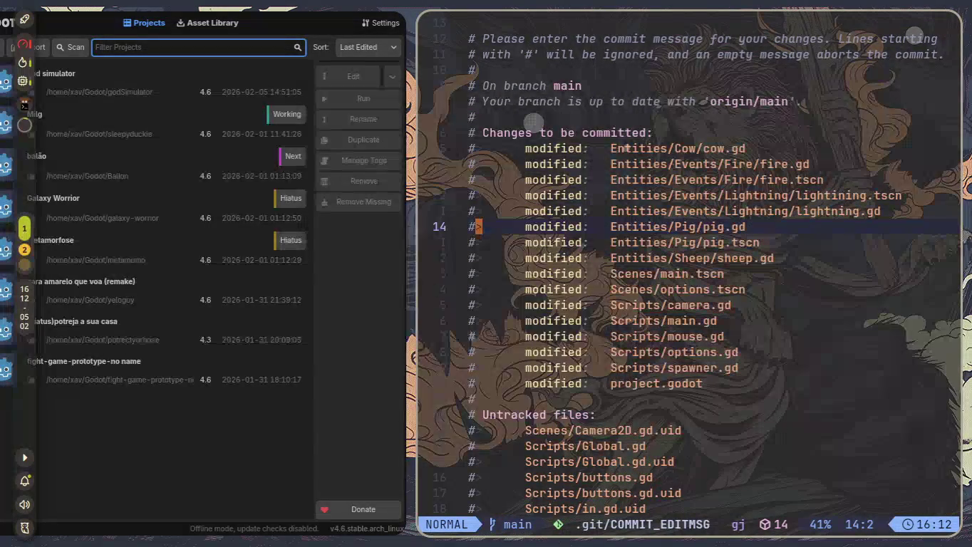
key("super+Right")
key("Down")
key("Down")
key("Down")
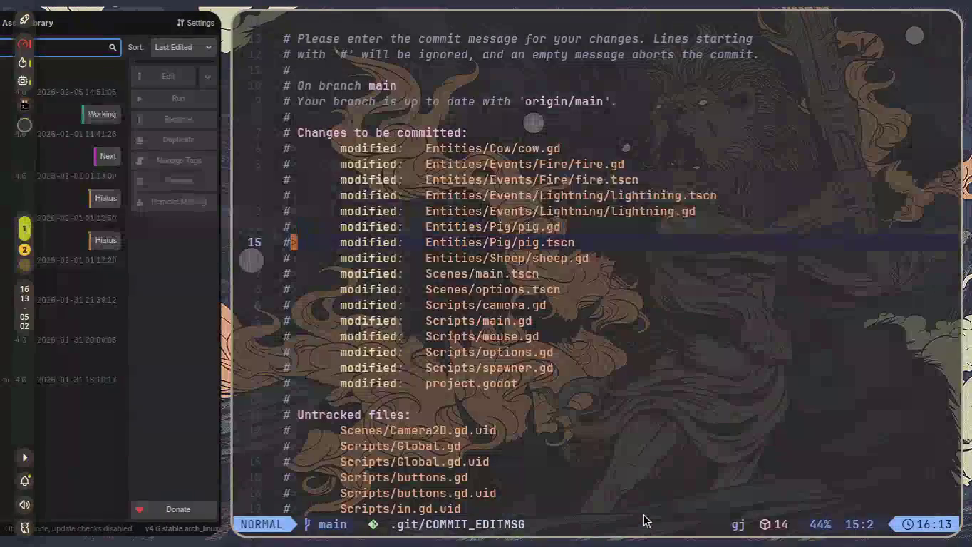
key("Down")
key("Down")
key("Down")
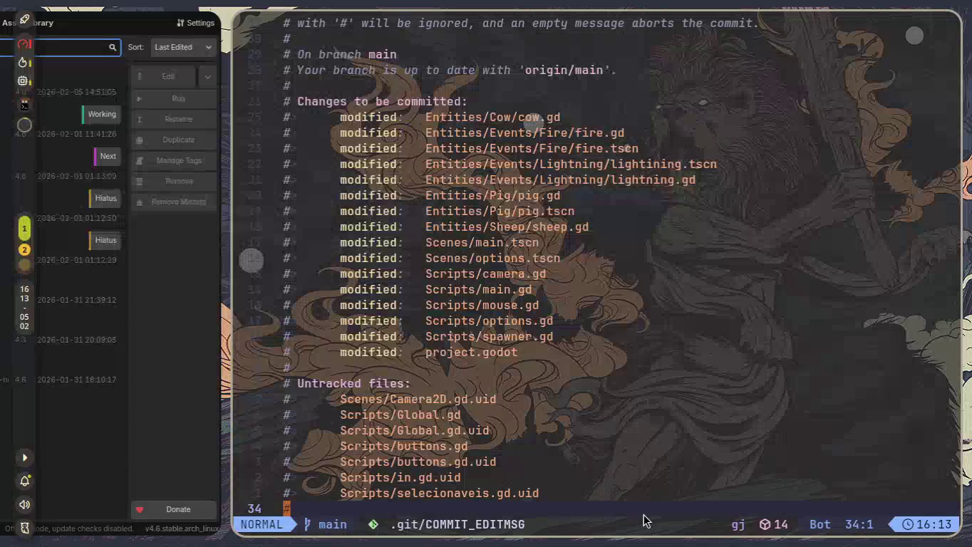
type(":q")
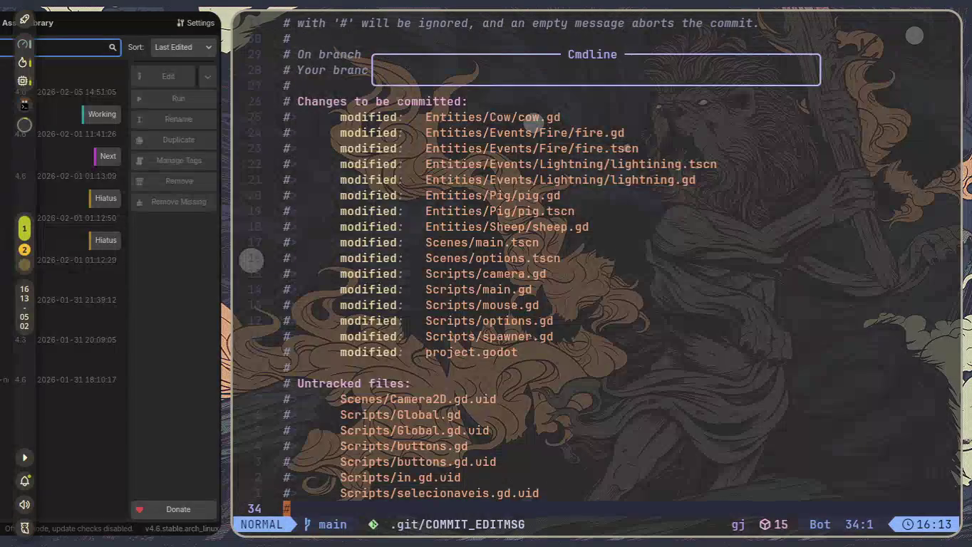
key("Return")
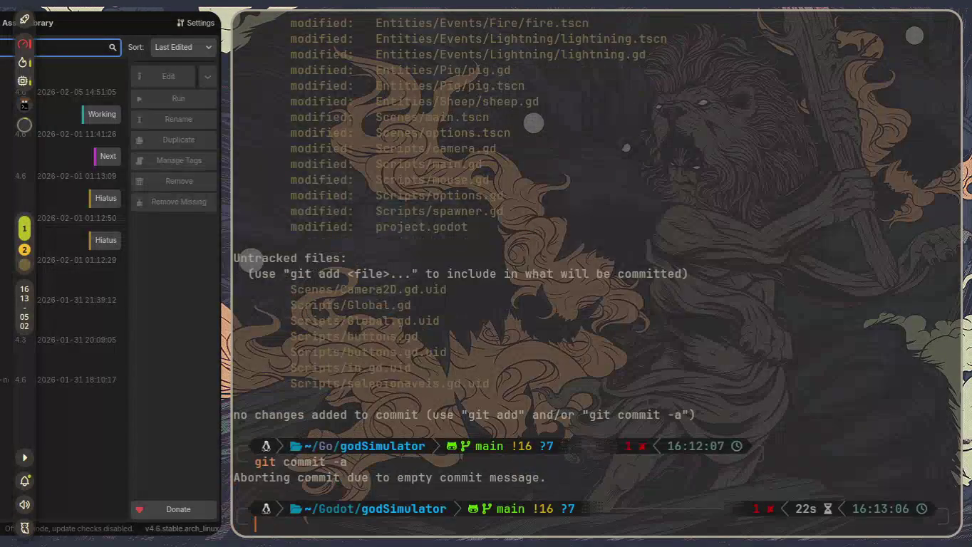
Step: Review the aborted-commit output and begin typing git add
scroll(643, 514, "up", 3)
scroll(643, 512, "up", 5)
scroll(642, 512, "down", 3)
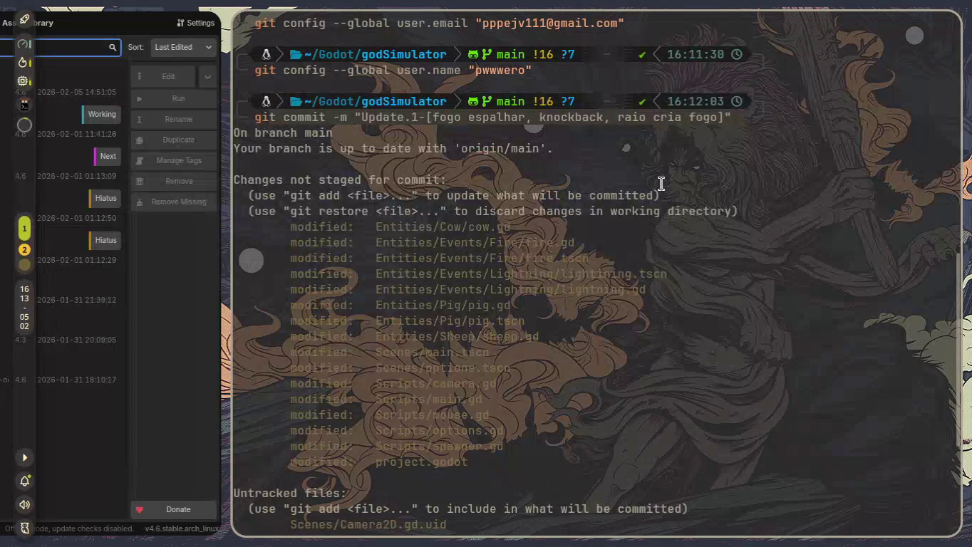
scroll(662, 184, "down", 5)
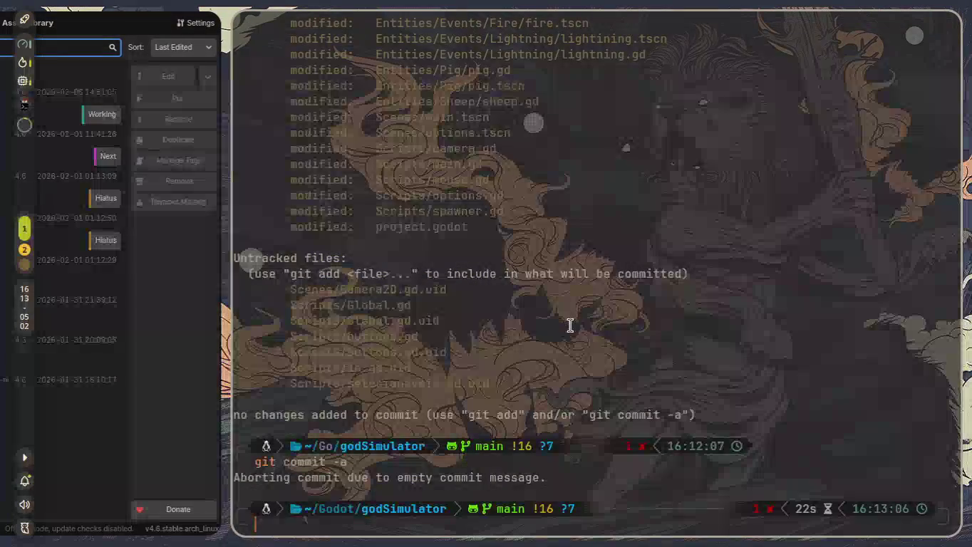
type("git add")
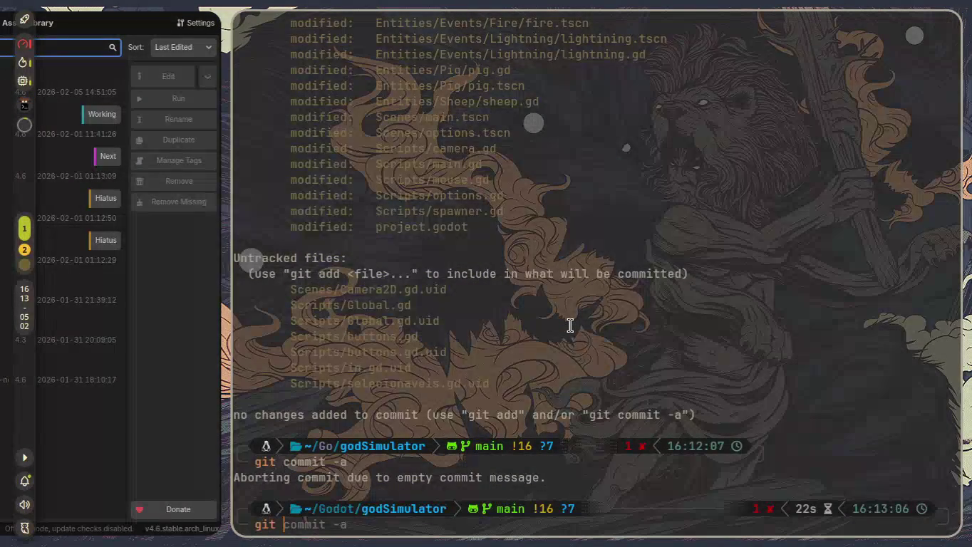
type(".")
type(".")
Step: Stage everything with git add . and commit as "Update.1-[fogo espalhar, knockback, raio cria fogo]"
key("Return")
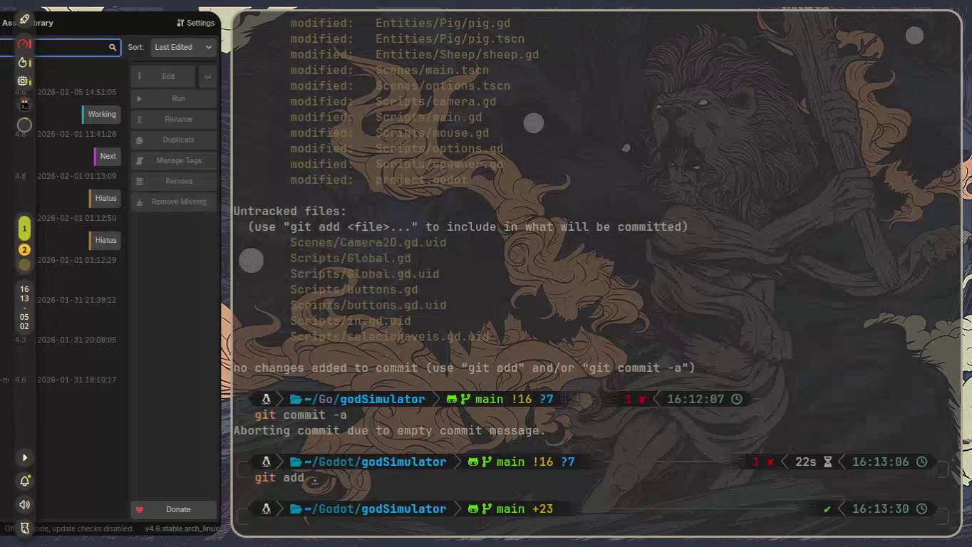
type("git commit -m \"Update.1-[fogo espalhar, knockback, raio cria fogo]\"")
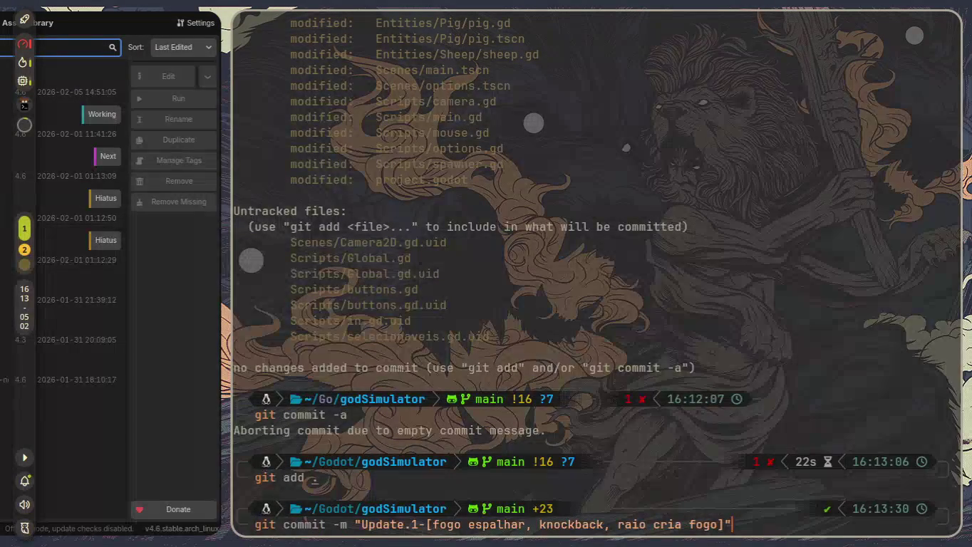
key("Return")
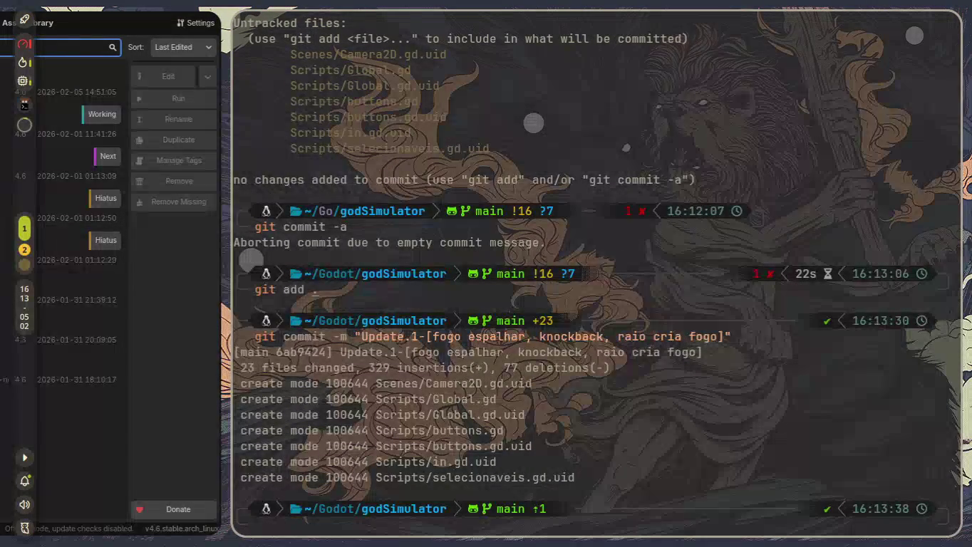
key("super+Left")
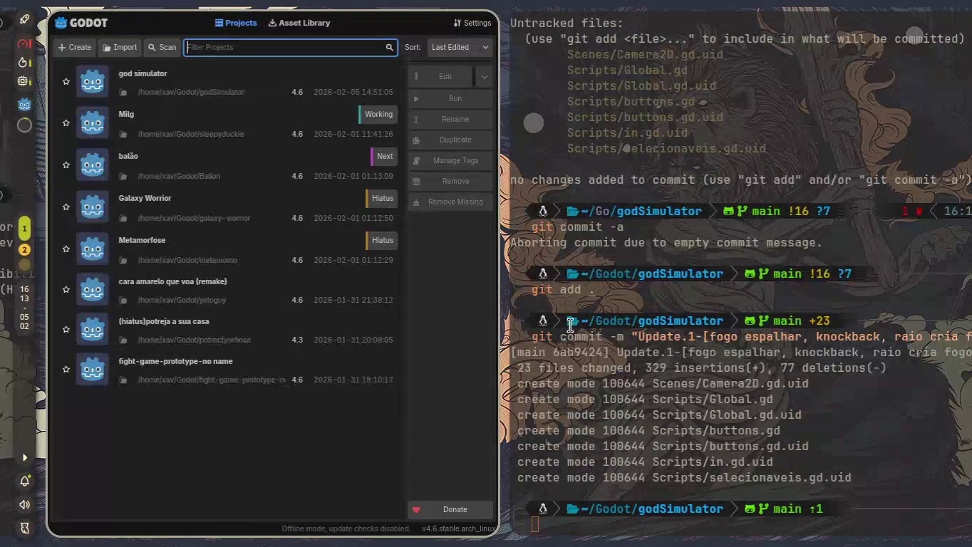
Step: Switch to the Godot Project Manager and open the god simulator project
key("super+Right")
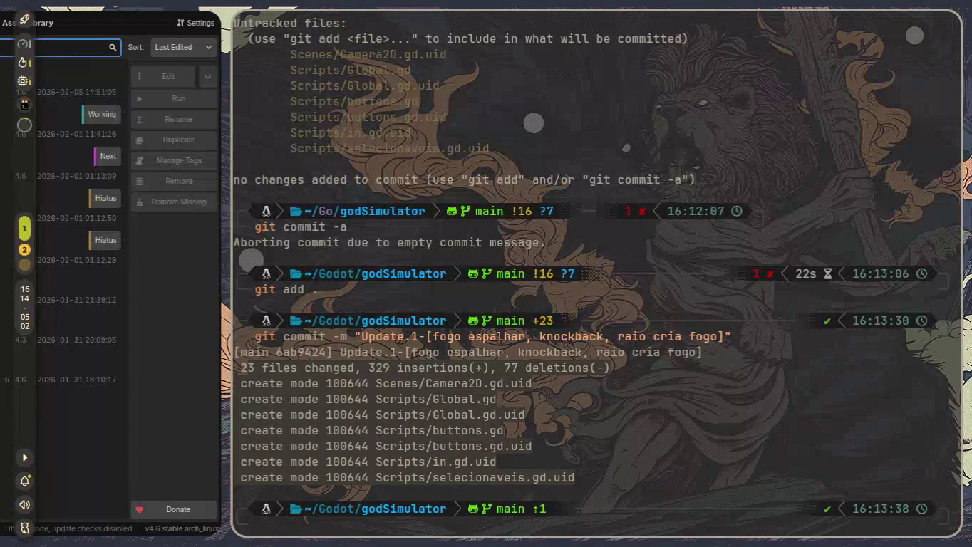
key("alt+Tab")
key("alt+Tab")
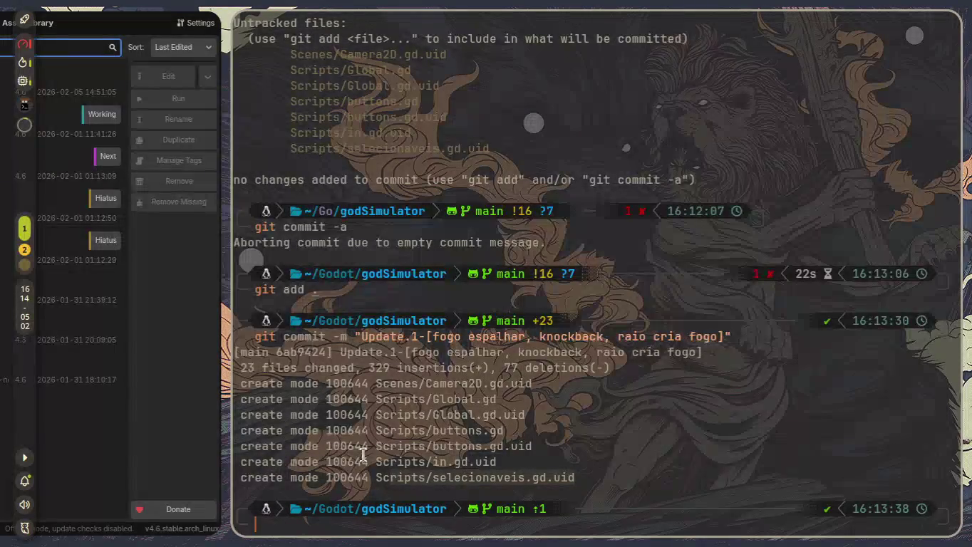
left_click(113, 442)
double_click(176, 85)
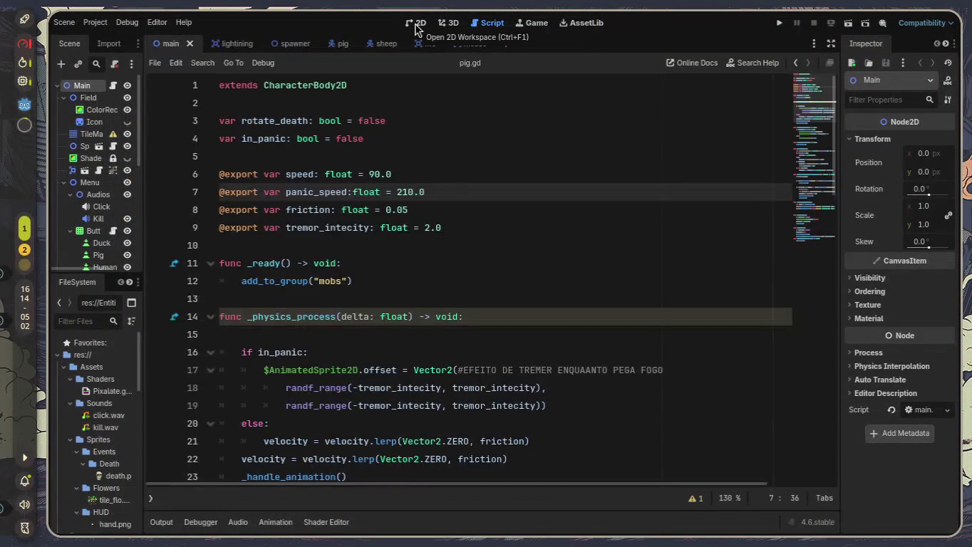
Step: Switch to the 2D workspace, run the game, and spawn several pigs
left_click(416, 27)
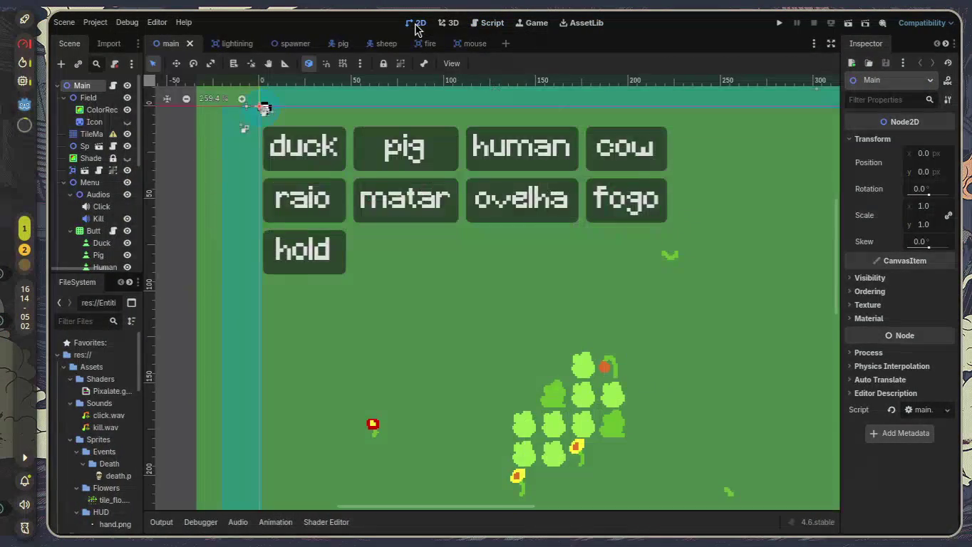
left_click(779, 23)
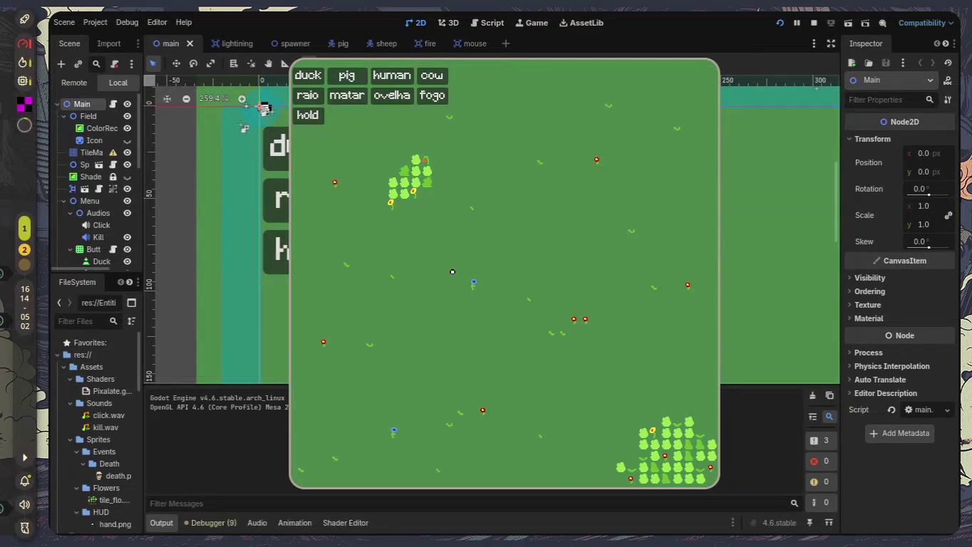
left_click(348, 75)
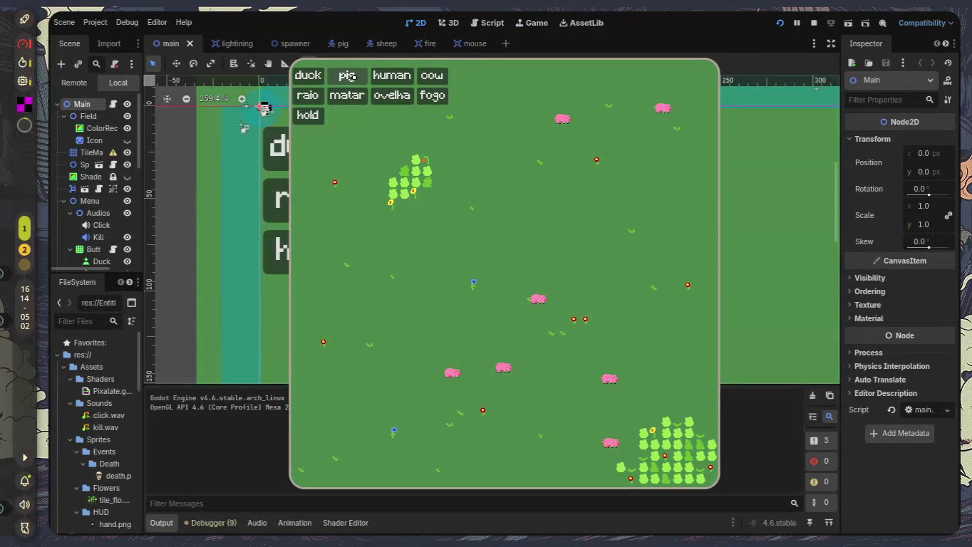
left_click(348, 75)
left_click(347, 75)
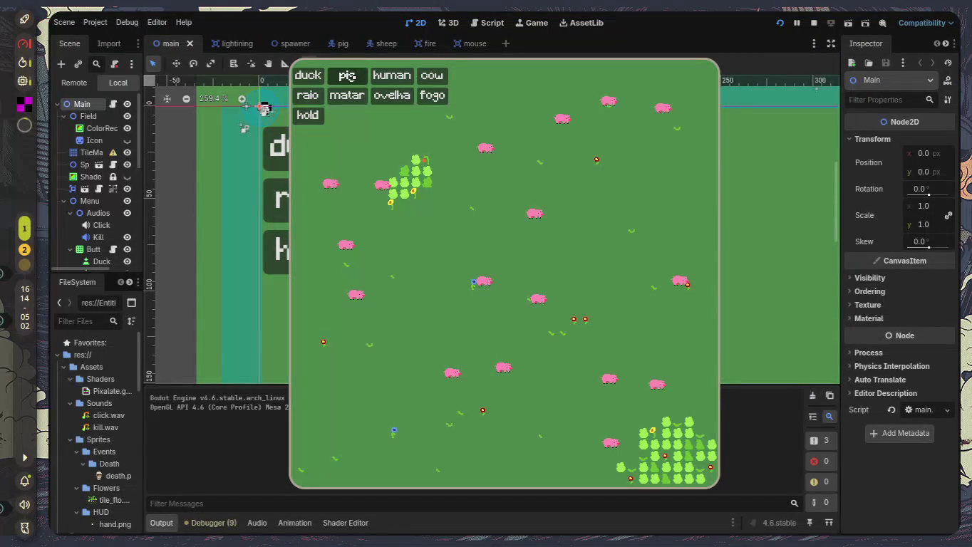
left_click(348, 74)
left_click(347, 76)
Step: Strike the pigs repeatedly with raio lightning, then spawn sheep
left_click(307, 99)
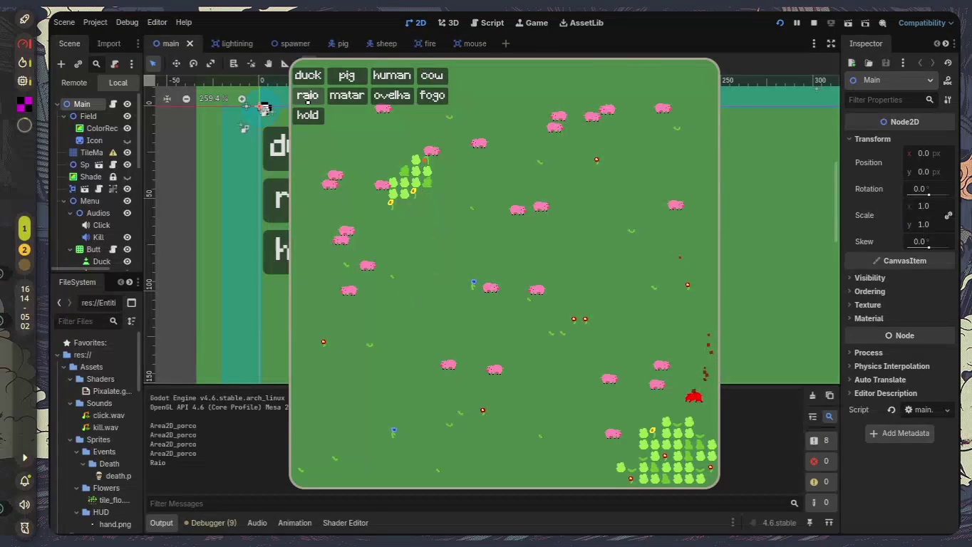
left_click(307, 99)
left_click(308, 100)
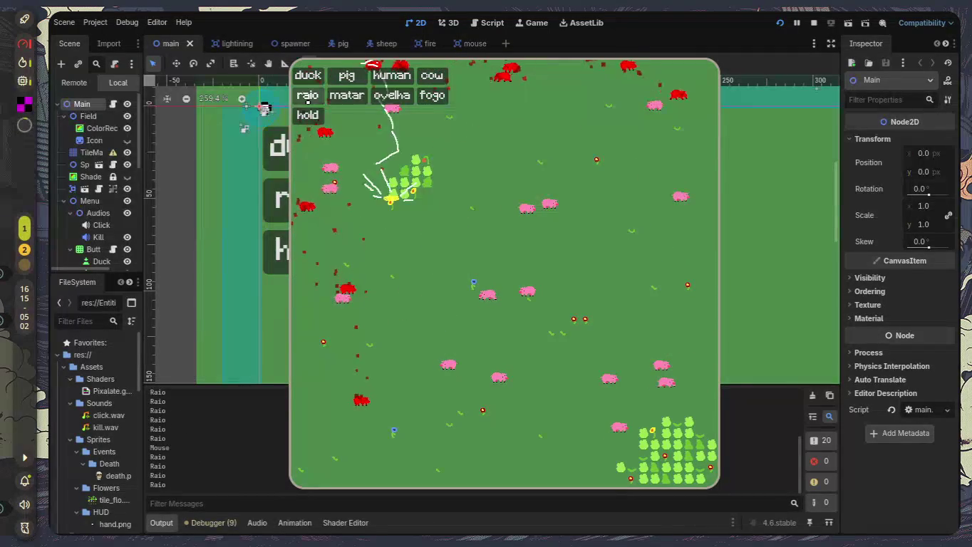
left_click(307, 100)
left_click(307, 100)
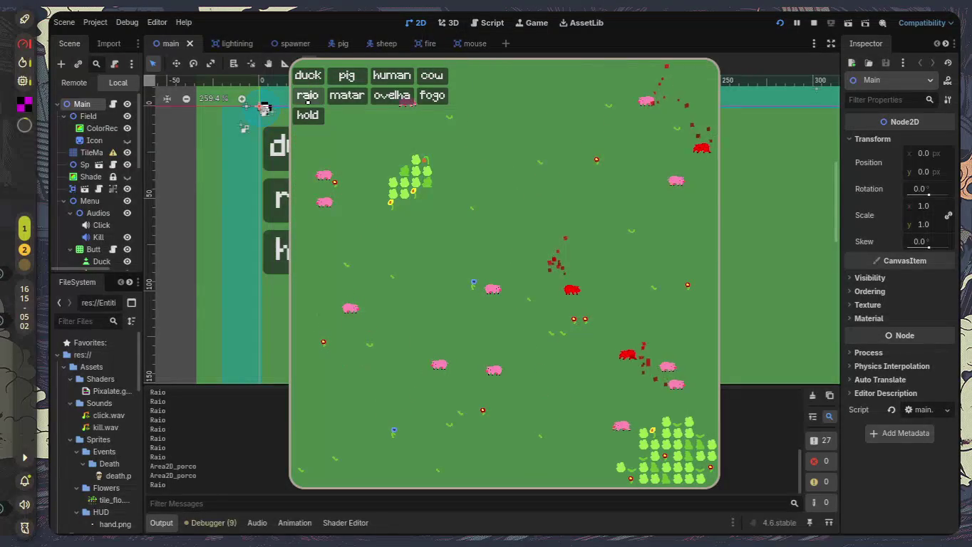
left_click(308, 100)
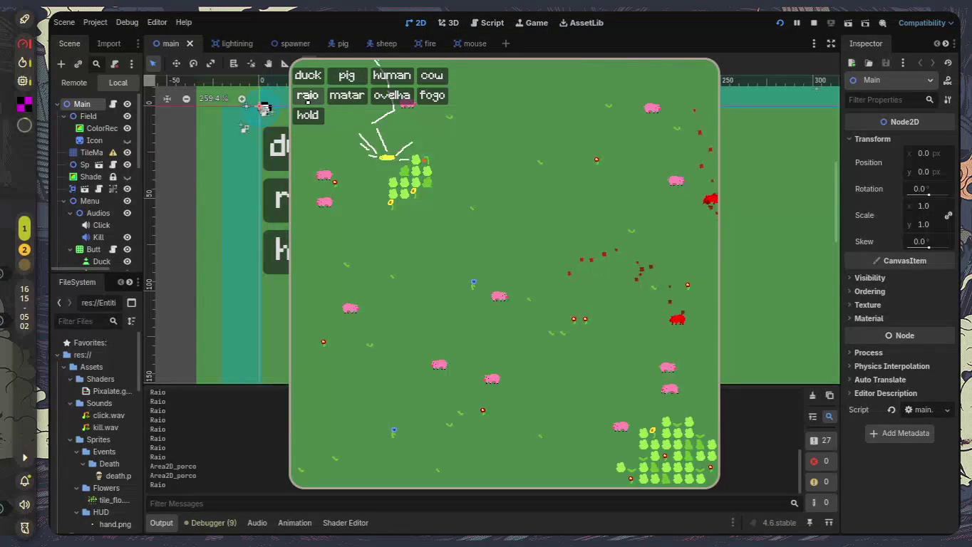
left_click(307, 100)
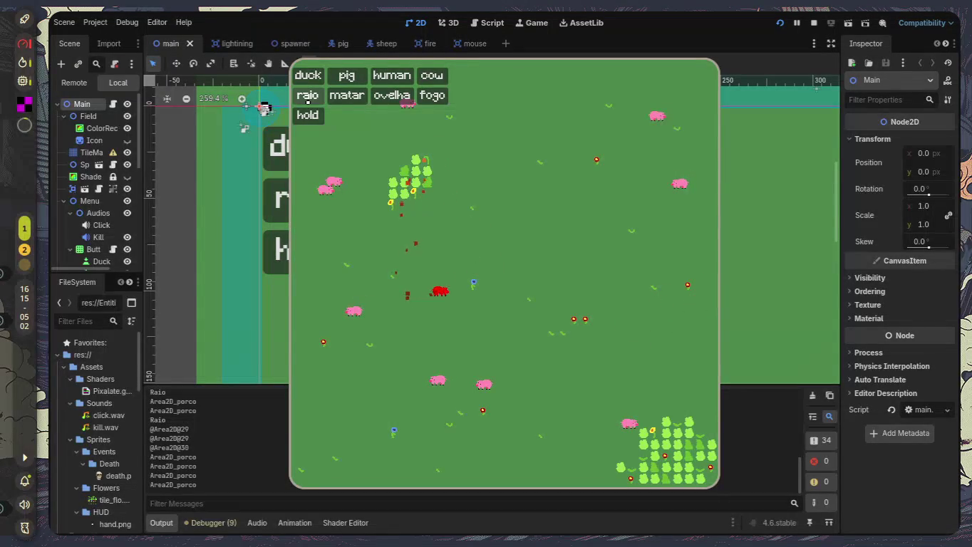
left_click(392, 95)
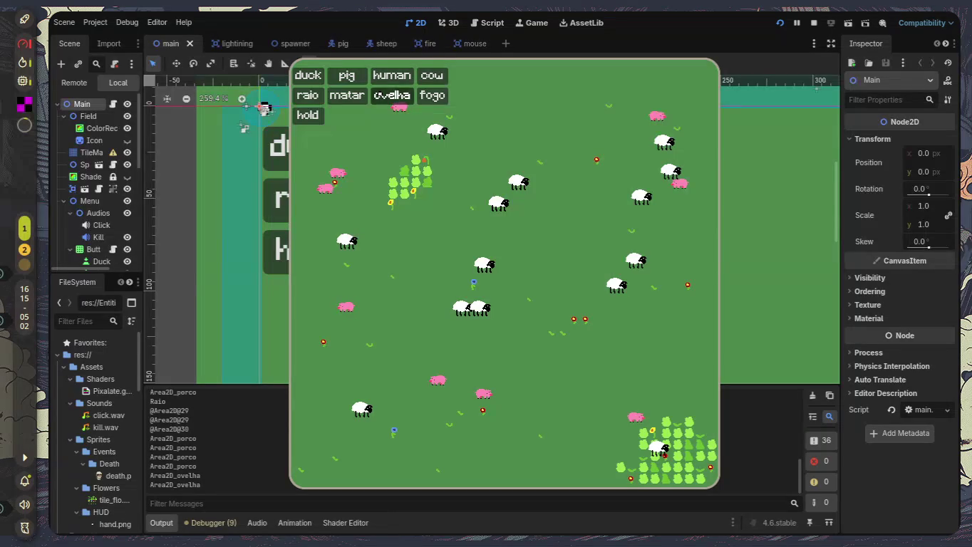
Step: Strike the sheep and pigs with repeated lightning, set fires across the field, then stop the game
left_click(307, 97)
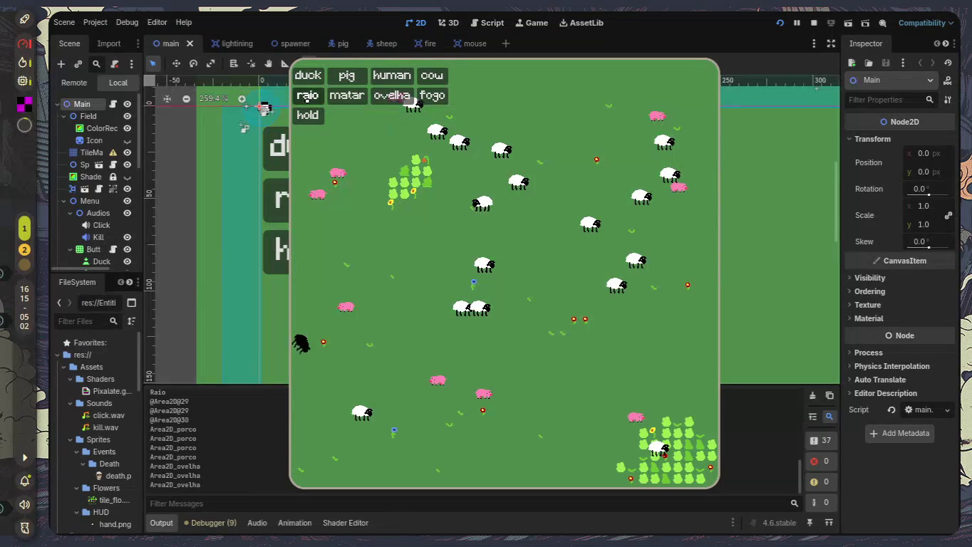
left_click(307, 98)
left_click(307, 98)
left_click(307, 98)
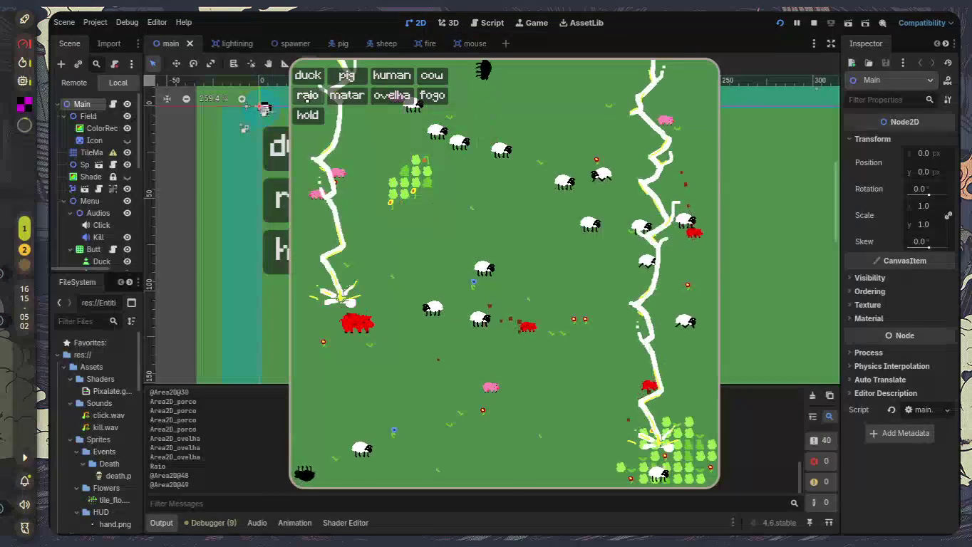
left_click(307, 98)
left_click(307, 98)
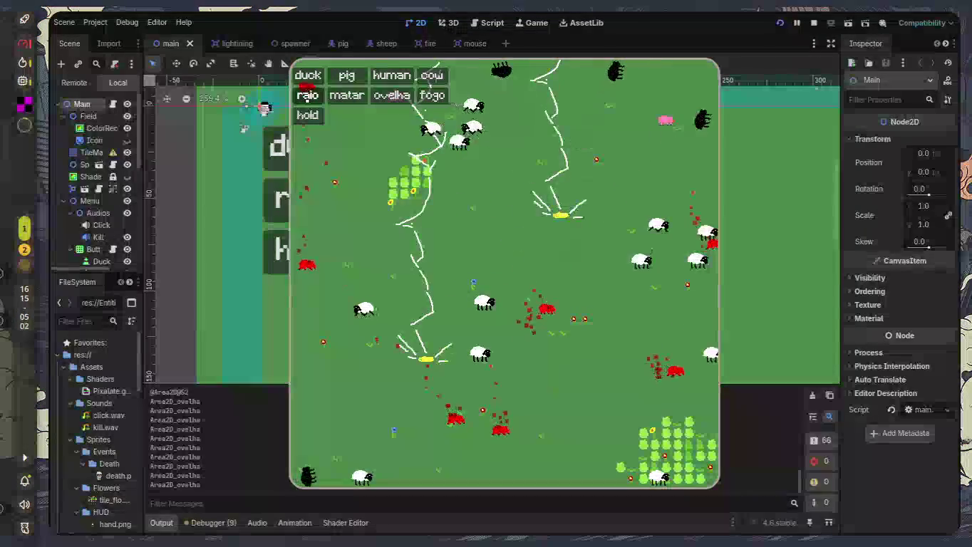
left_click(307, 98)
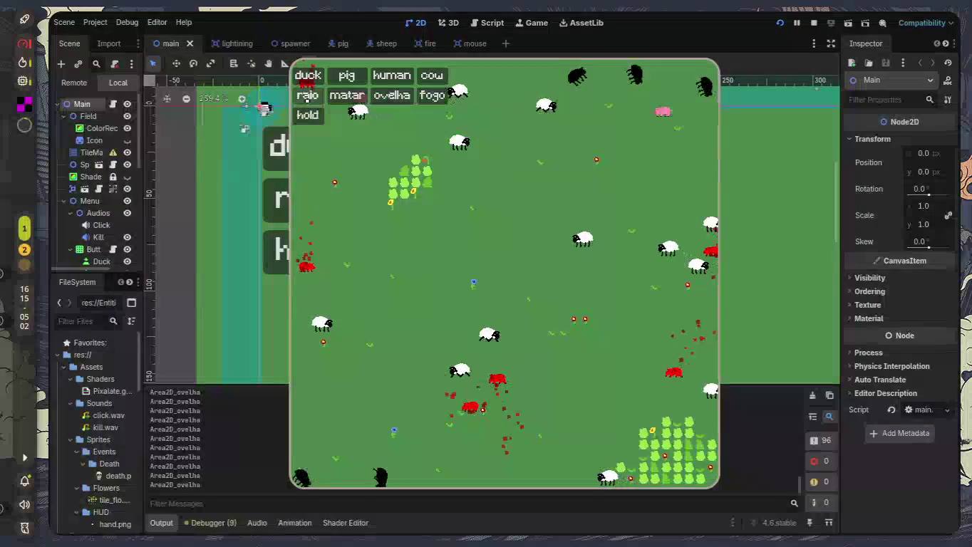
left_click(307, 98)
left_click(307, 98)
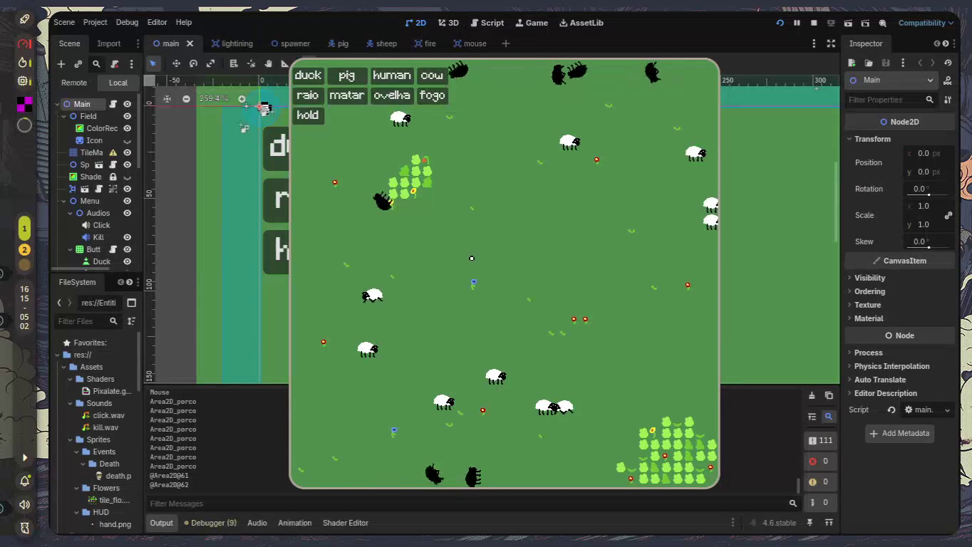
left_click(433, 96)
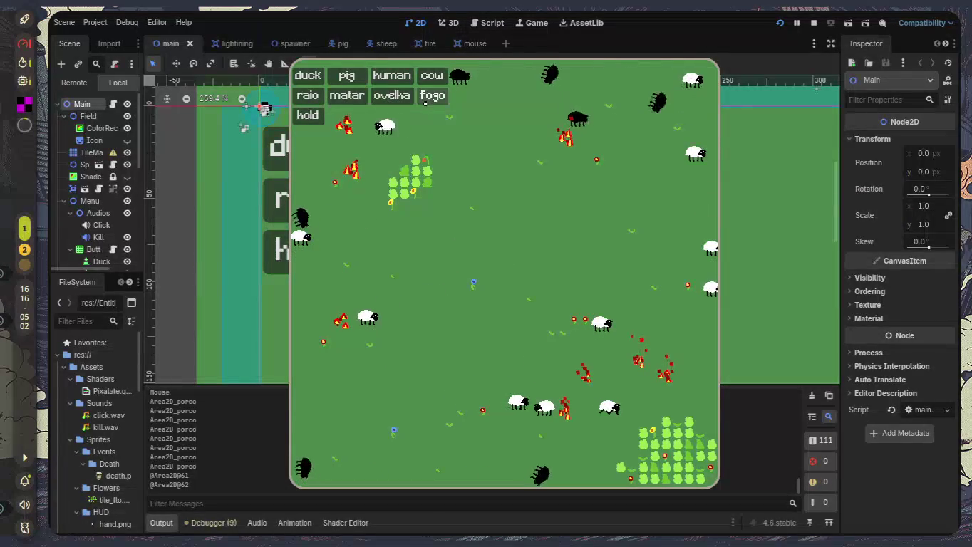
key("F8")
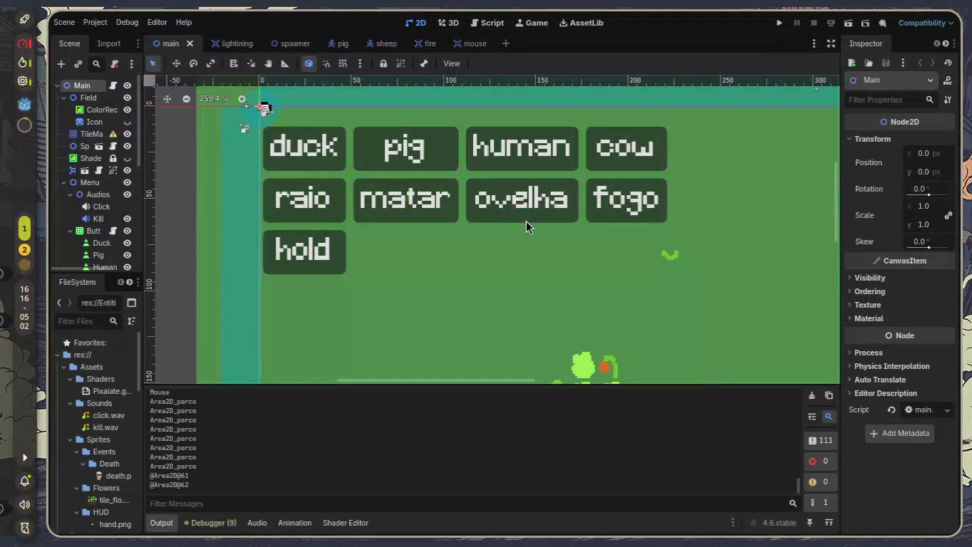
Step: Pan the main scene's 2D viewport down to survey the lower field
scroll(526, 220, "down", 5)
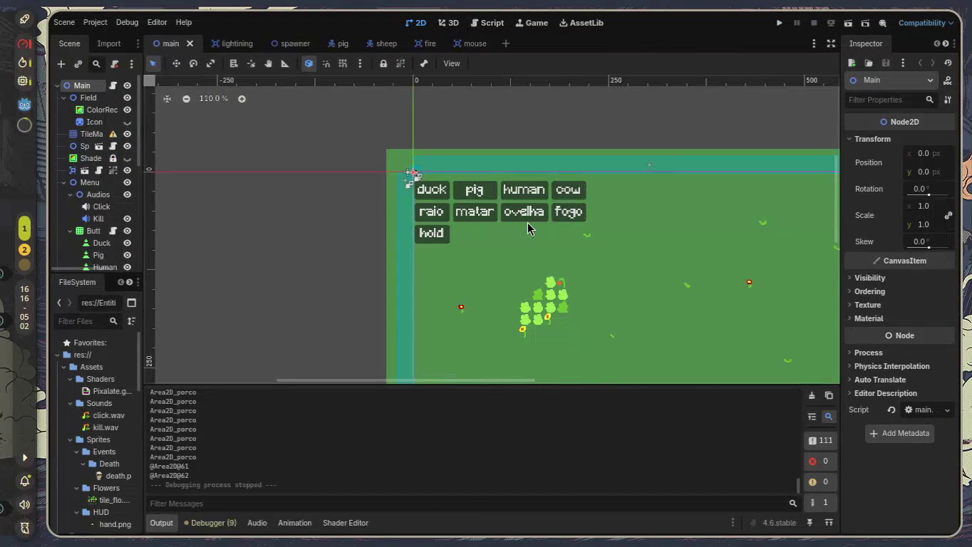
scroll(527, 223, "down", 2)
mouse_move(624, 249)
left_mouse_down()
mouse_move(523, 179)
mouse_move(520, 158)
left_mouse_up()
scroll(526, 171, "down", 6)
left_click_drag(585, 234, 533, 189)
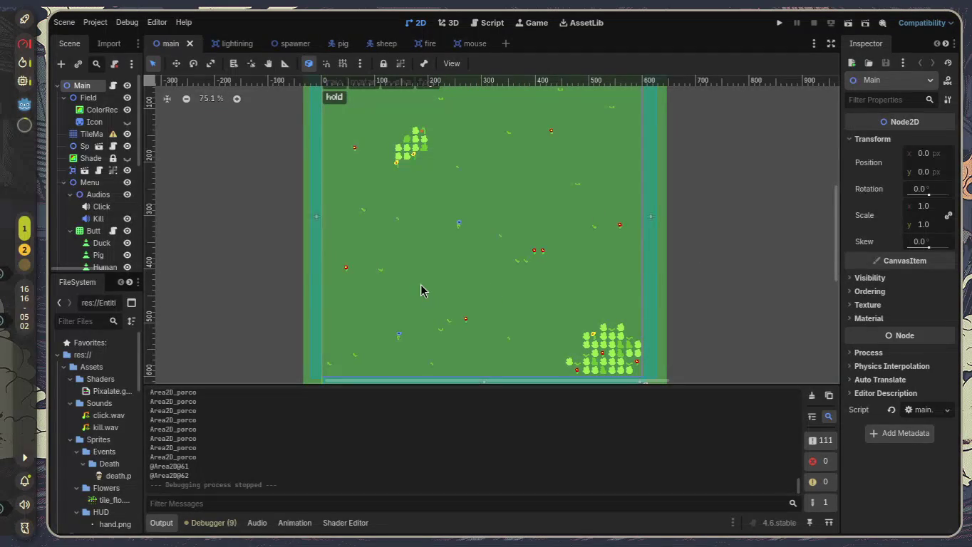
Step: Open the pig scene's pig.gd script with the Output panel hidden to read the knockback code
left_click(342, 42)
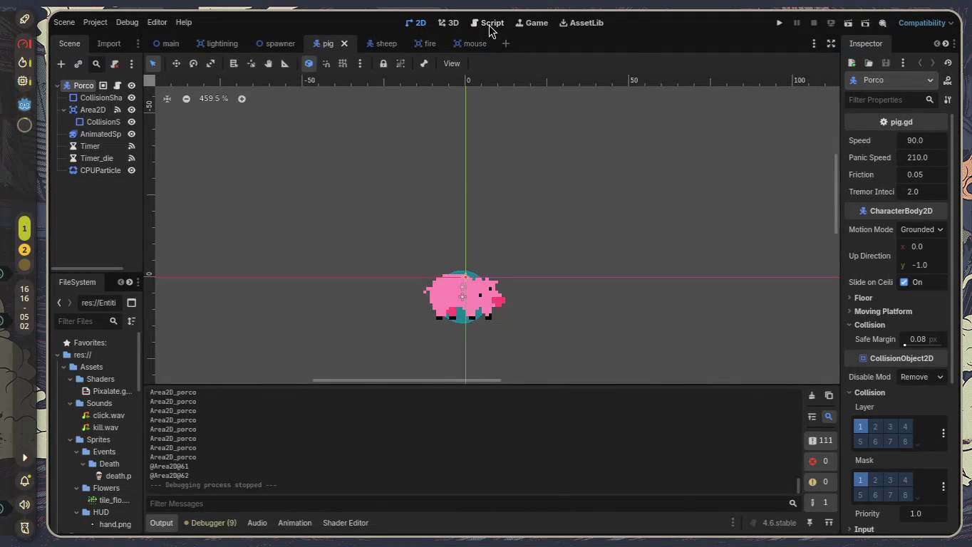
left_click(491, 24)
left_click(161, 522)
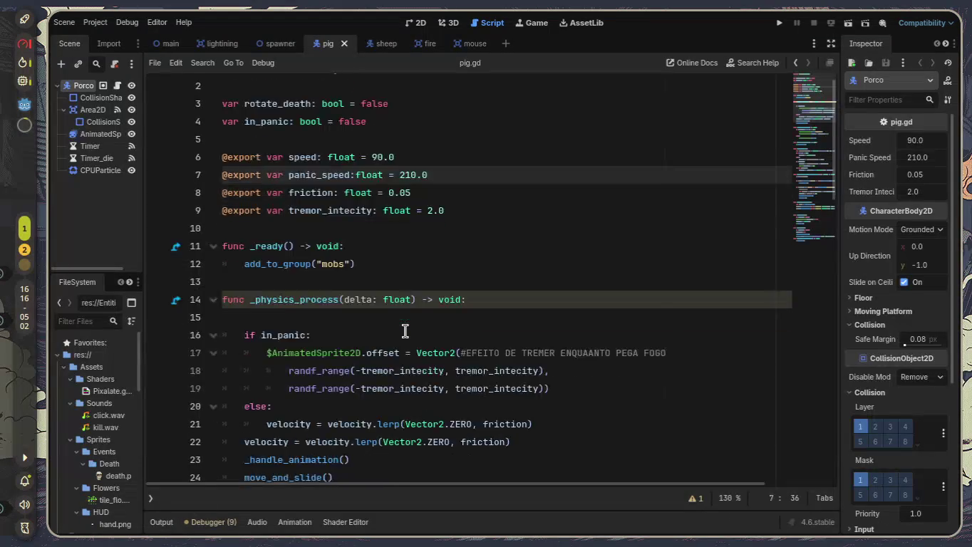
scroll(405, 330, "down", 18)
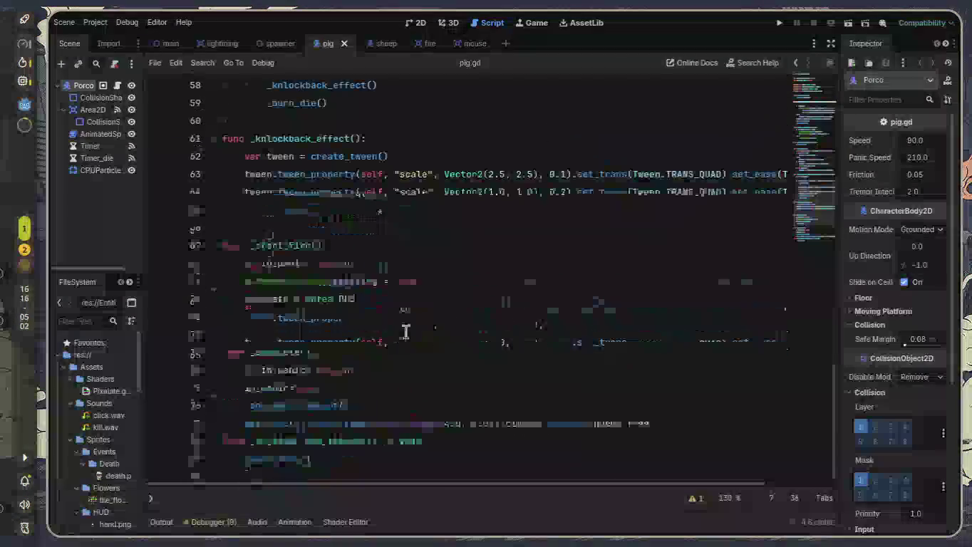
scroll(400, 449, "up", 4)
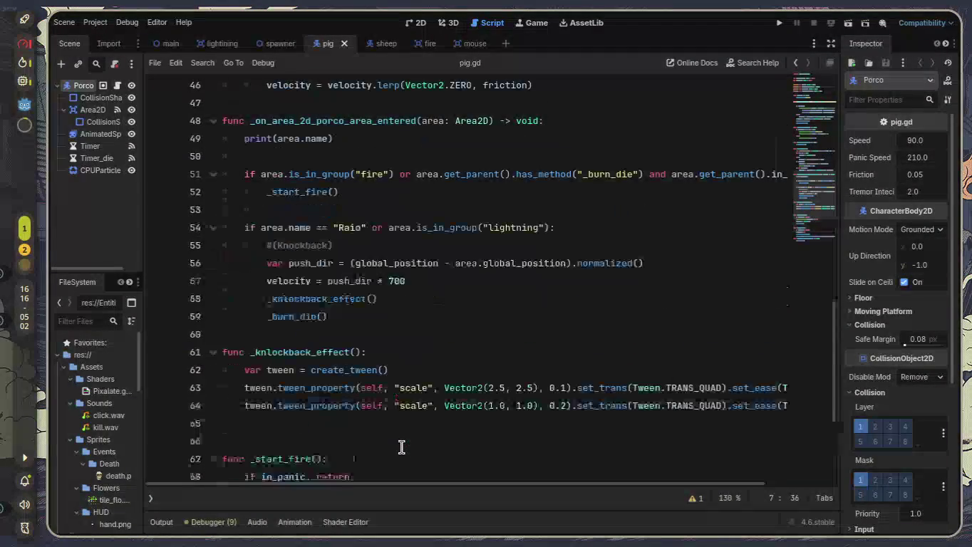
scroll(396, 434, "up", 15)
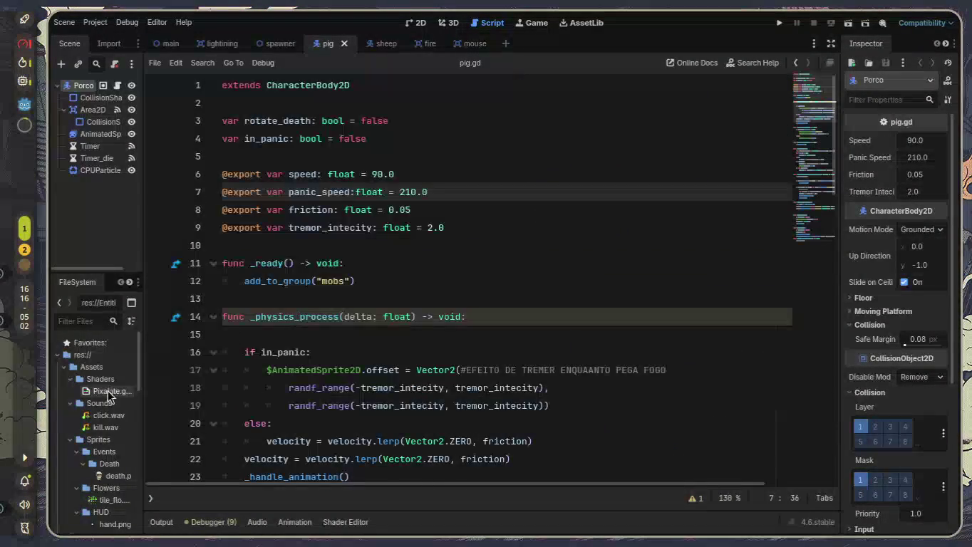
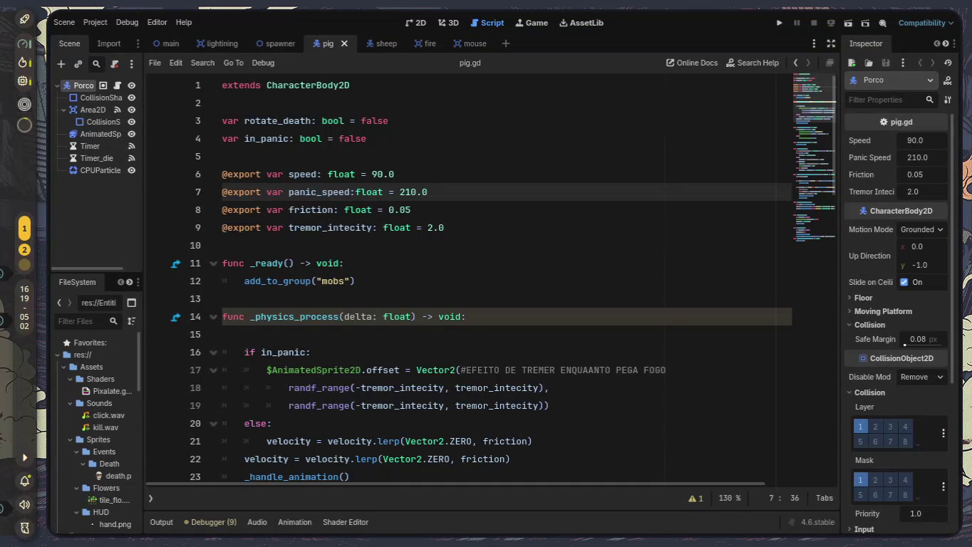
key("ctrl+z")
type("@export var can_bread:bool = false")
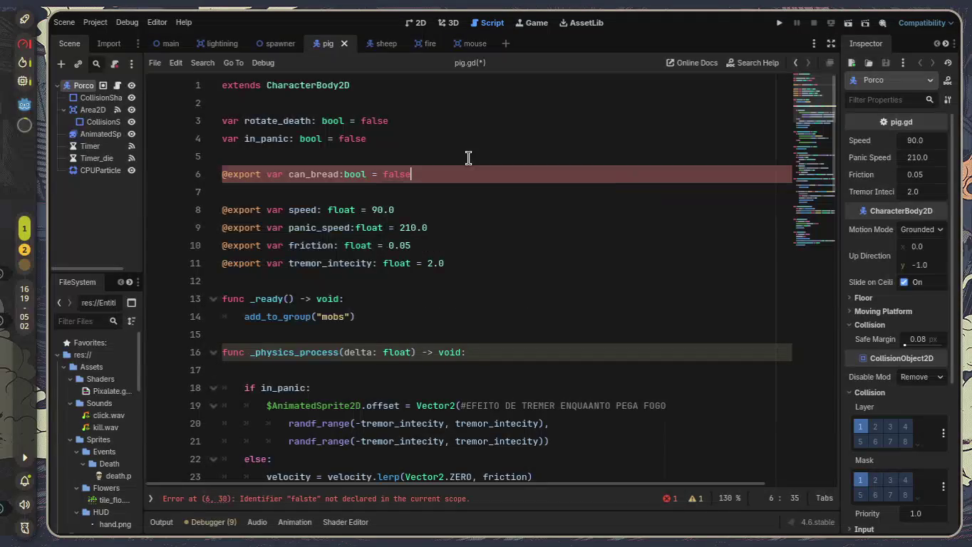
key("Return")
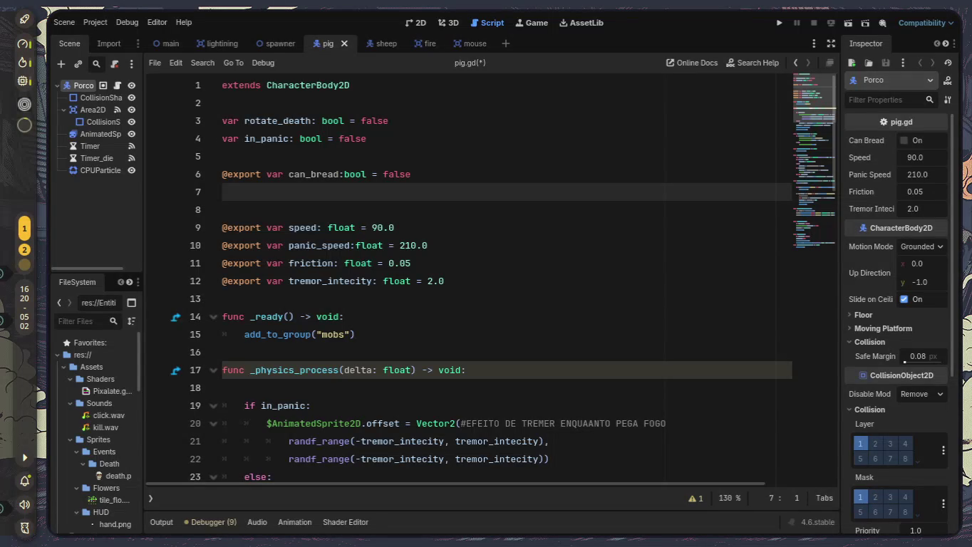
key("alt+Tab")
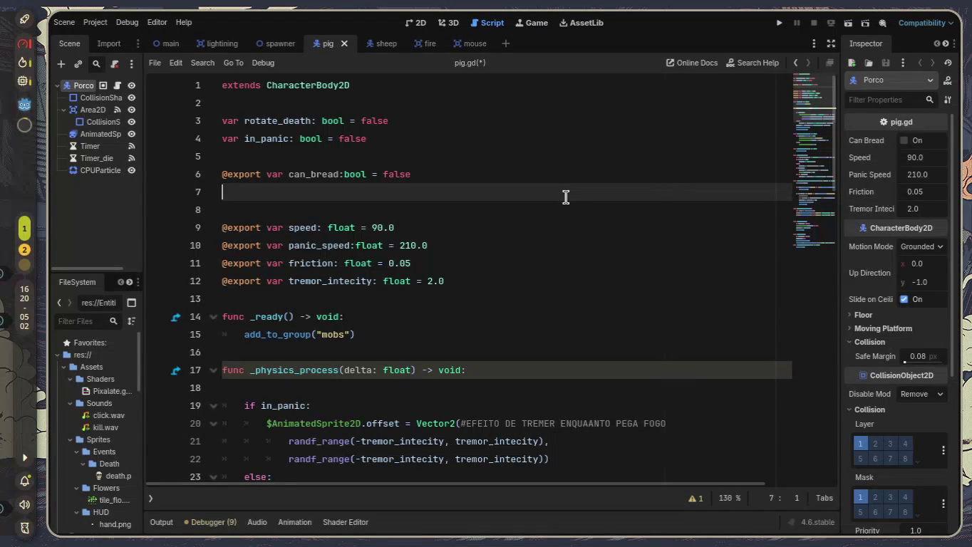
type("@export var")
type(" time")
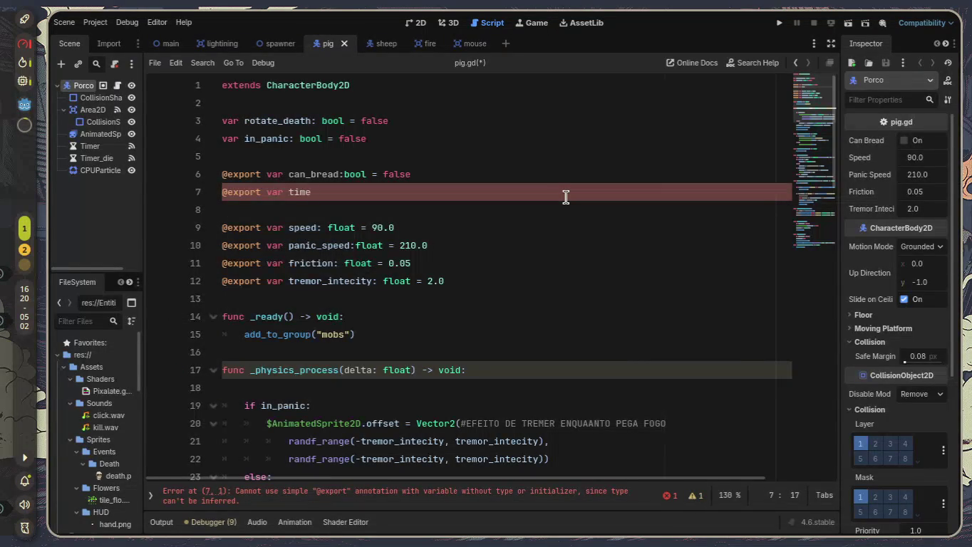
key("BackSpace")
key("BackSpace")
key("BackSpace")
key("BackSpace")
type("rech")
type("arche")
key("BackSpace")
key("BackSpace")
key("BackSpace")
type("ge")
type("_")
type("sesx")
key("BackSpace")
key("BackSpace")
type("x_")
type("tier")
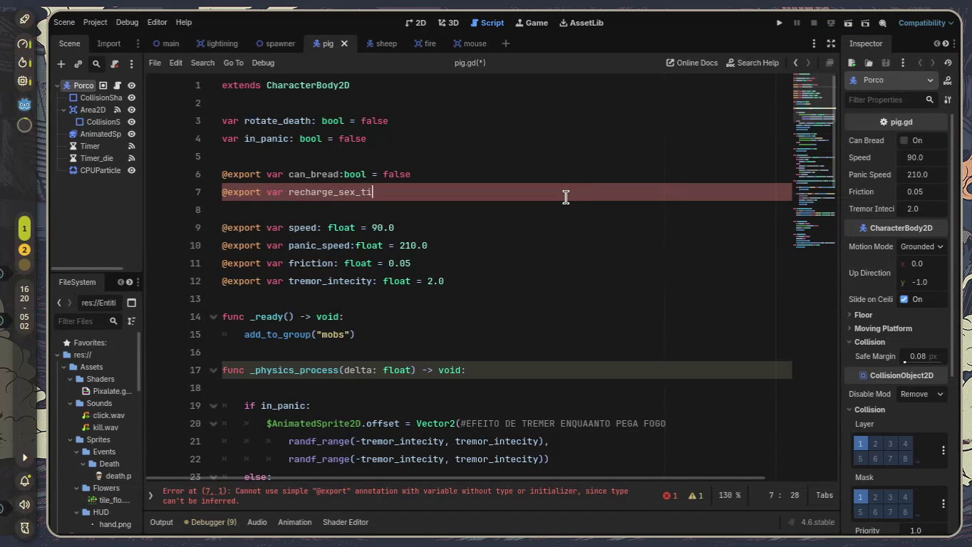
key("BackSpace")
key("BackSpace")
key("BackSpace")
type("imer")
type(":")
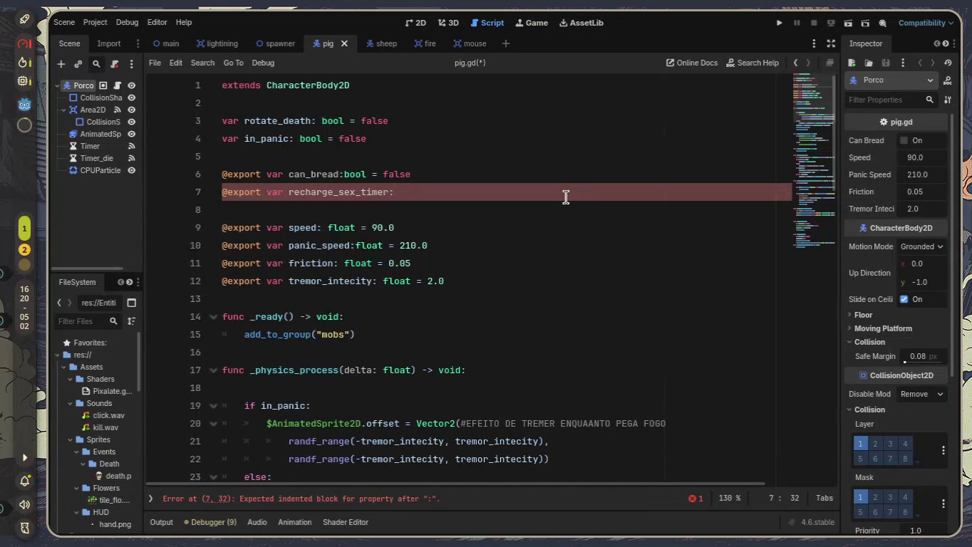
type("float ")
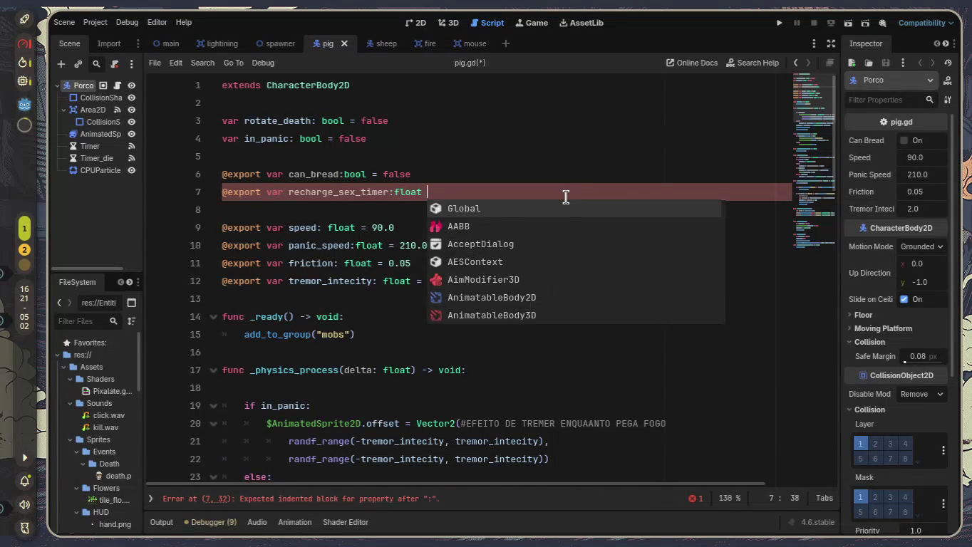
type("= ")
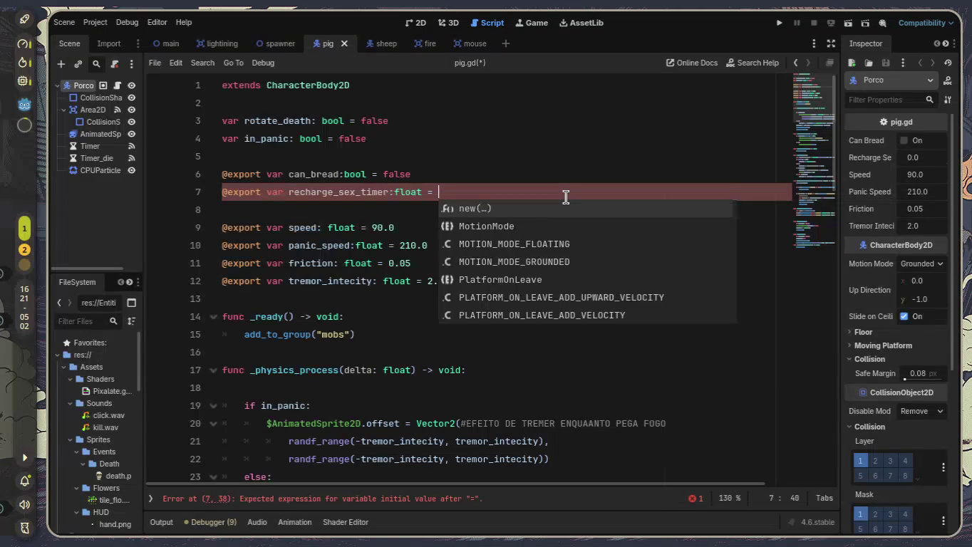
type("5.0")
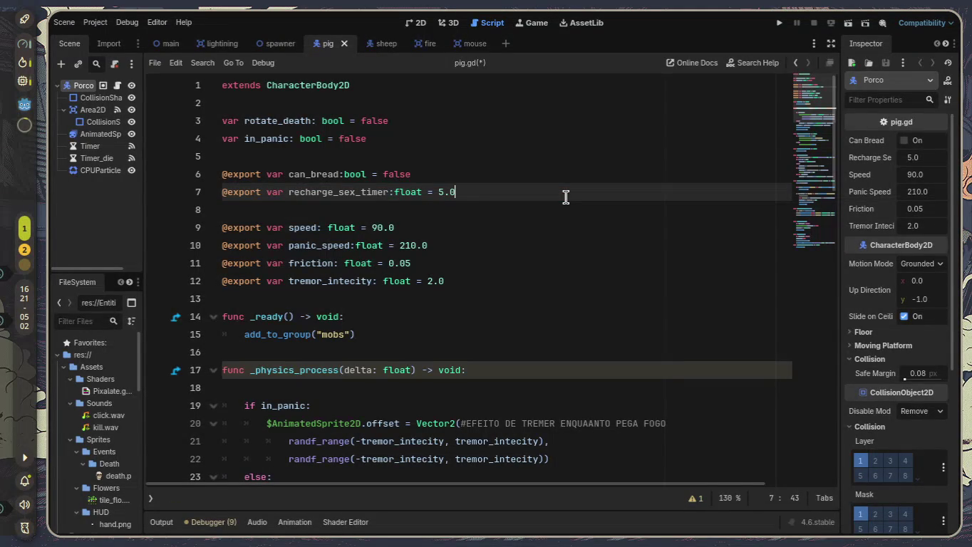
Step: Change the recharge_sex_timer default value from 5.0 to 1.0
key("Left")
key("Left")
key("BackSpace")
type("1")
key("End")
Step: Add blank lines after _burn_die() in the area-entered handler, below the lightning block
scroll(565, 196, "down", 3)
scroll(565, 196, "down", 6)
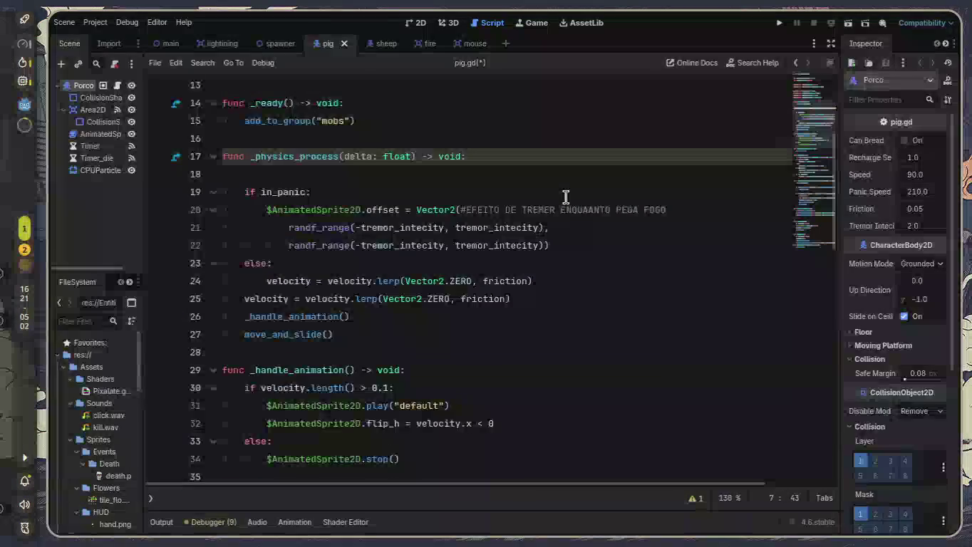
scroll(562, 203, "down", 6)
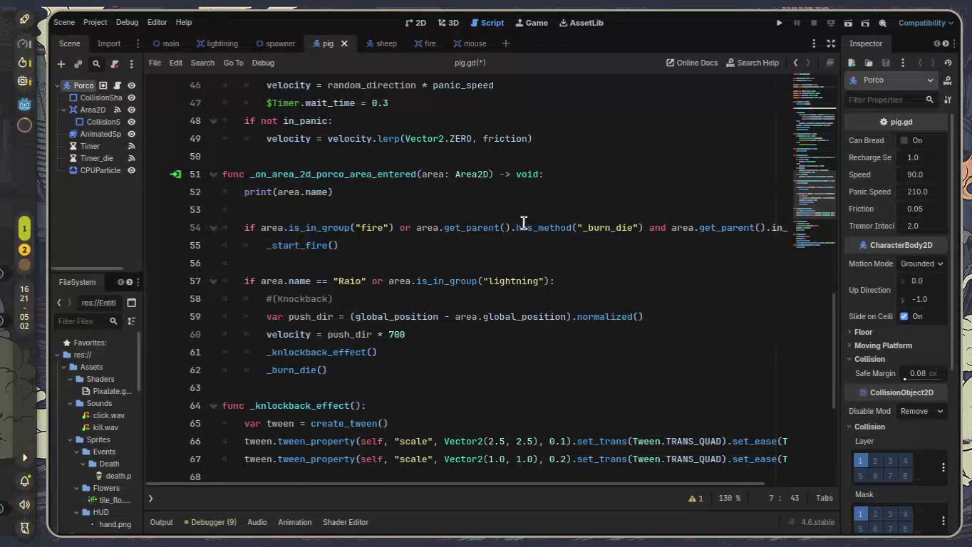
left_click(524, 372)
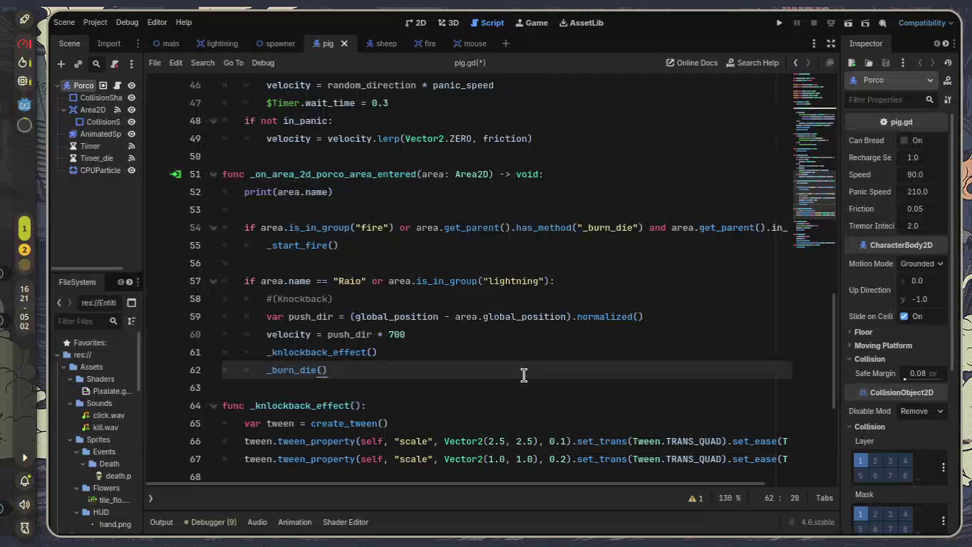
key("Return")
key("BackSpace")
key("Return")
key("Return")
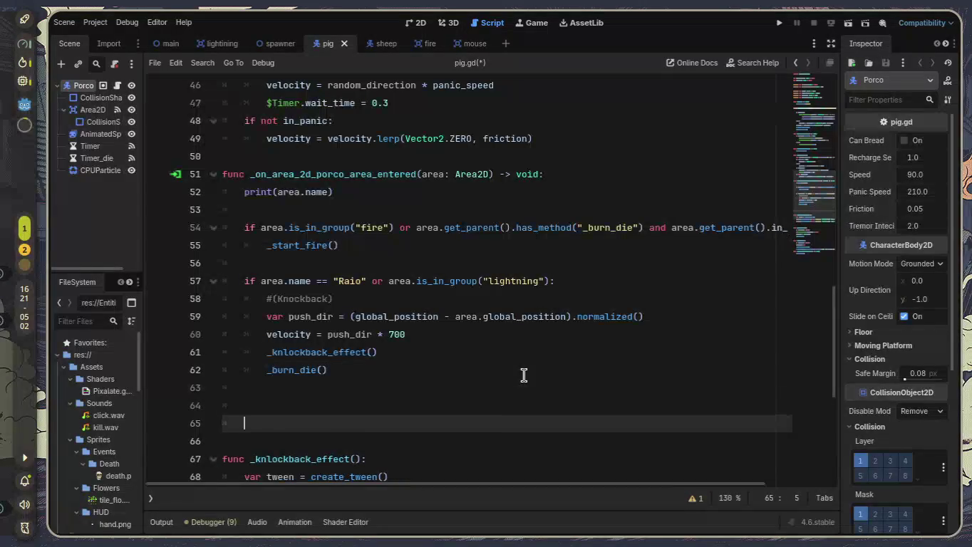
key("Return")
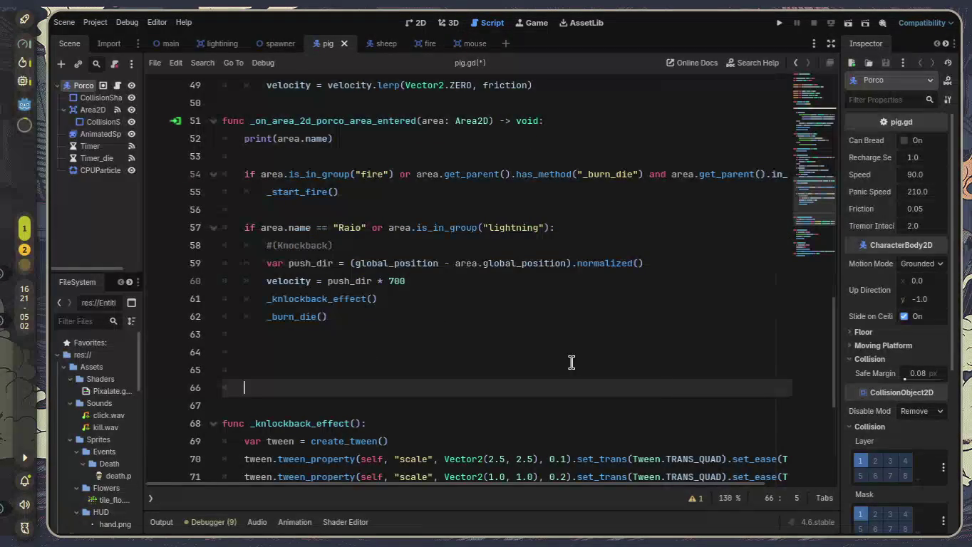
Step: Type the partial line 'var another_body =.is_in_group(' on line 64
left_click(567, 354)
type("if")
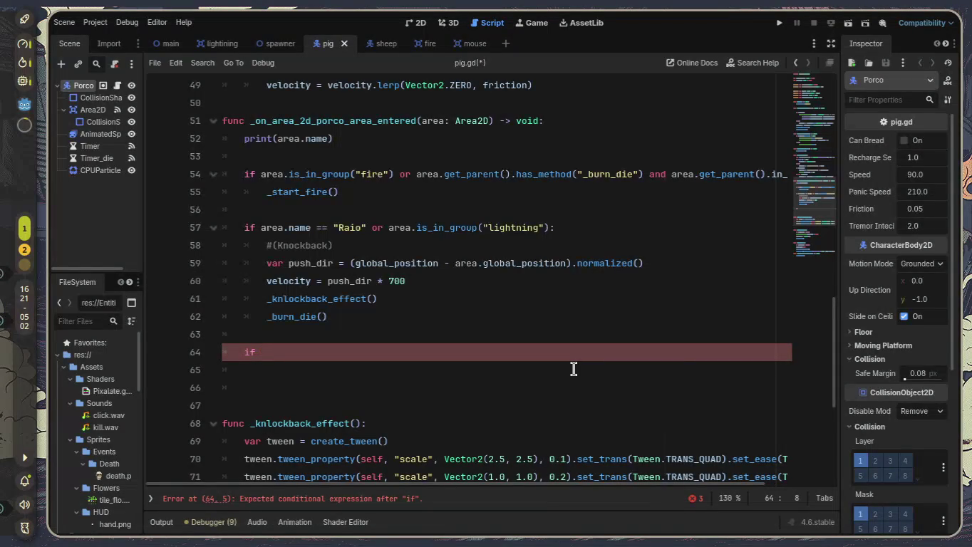
key("BackSpace")
key("BackSpace")
key("BackSpace")
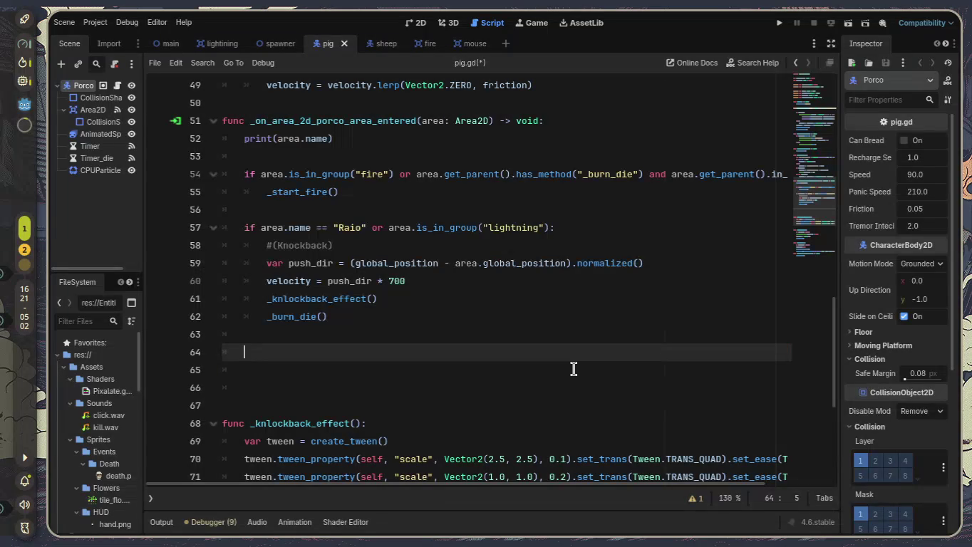
type("var ")
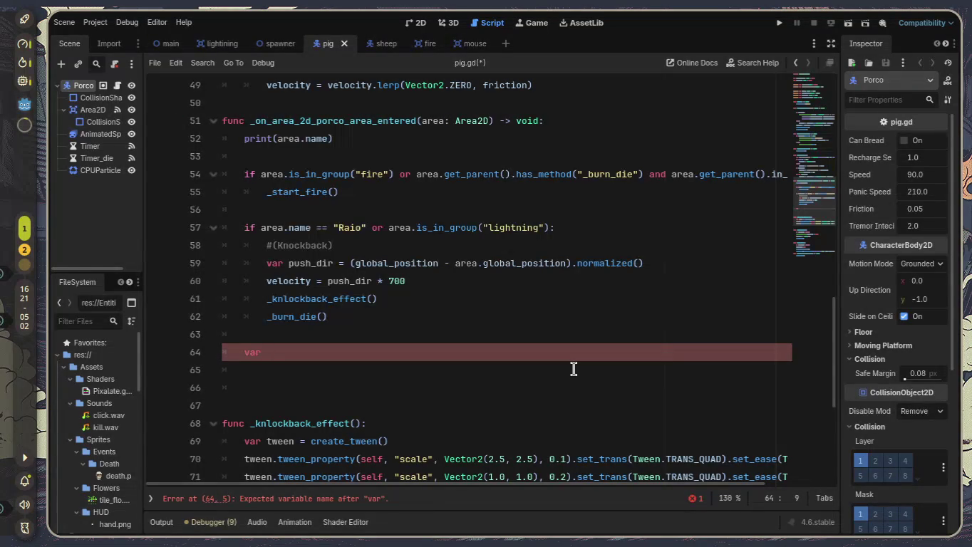
type("another_body ")
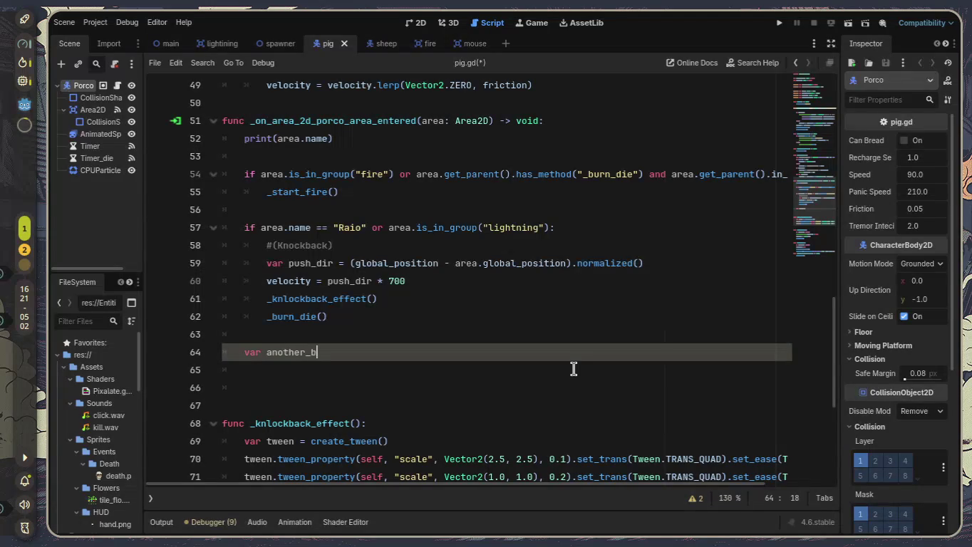
type("=")
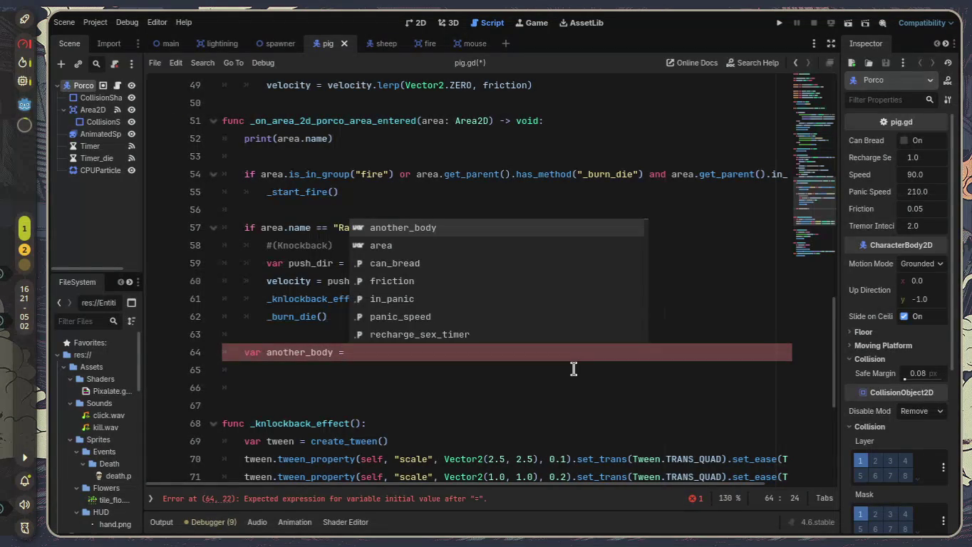
key("BackSpace")
key("BackSpace")
key("BackSpace")
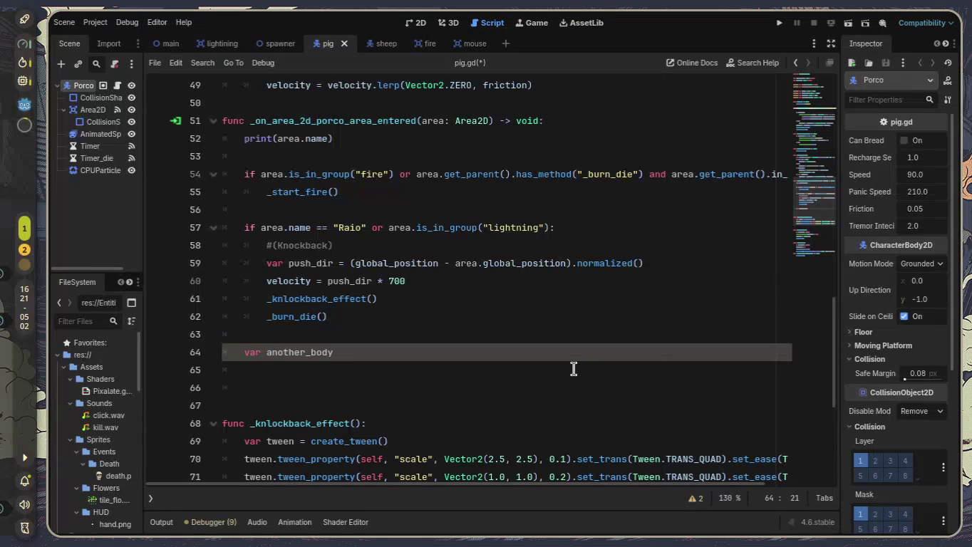
type(".na")
key("BackSpace")
key("BackSpace")
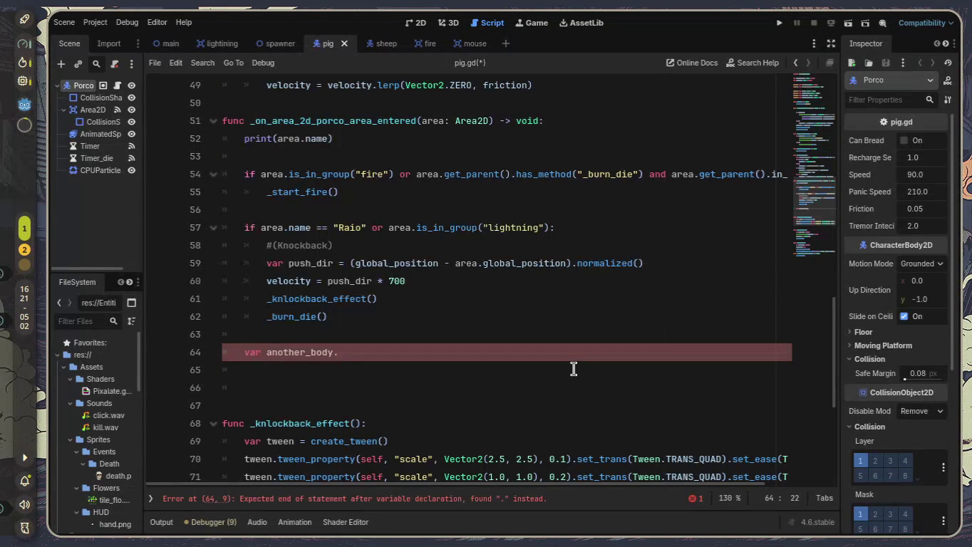
type("is")
type("_in")
type("_grou")
type("p")
type("(")
Step: Rewrite line 64 as 'var another_body = area.get_parent()' using autocomplete
key("Left")
key("Left")
key("Left")
key("Left")
type("= a")
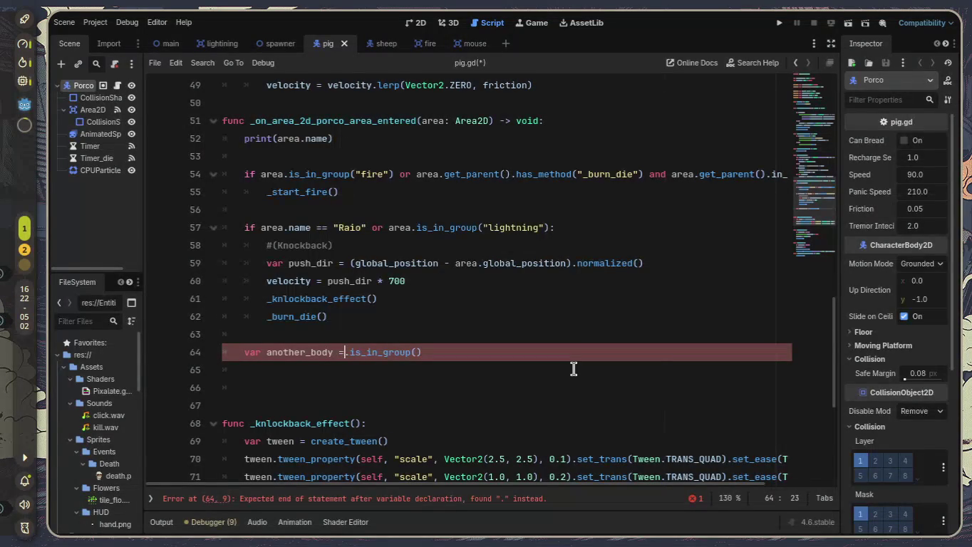
type("rea")
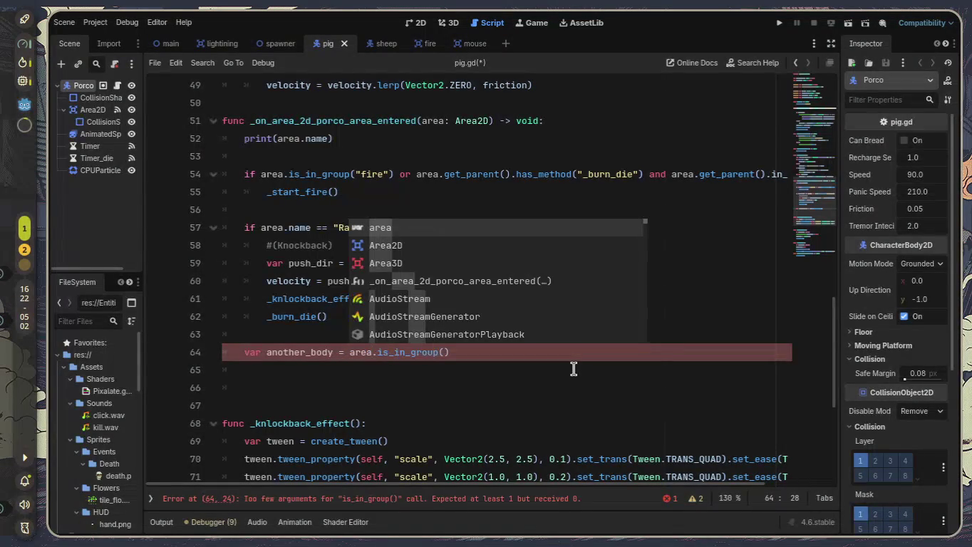
key("Right")
key("Right")
key("Right")
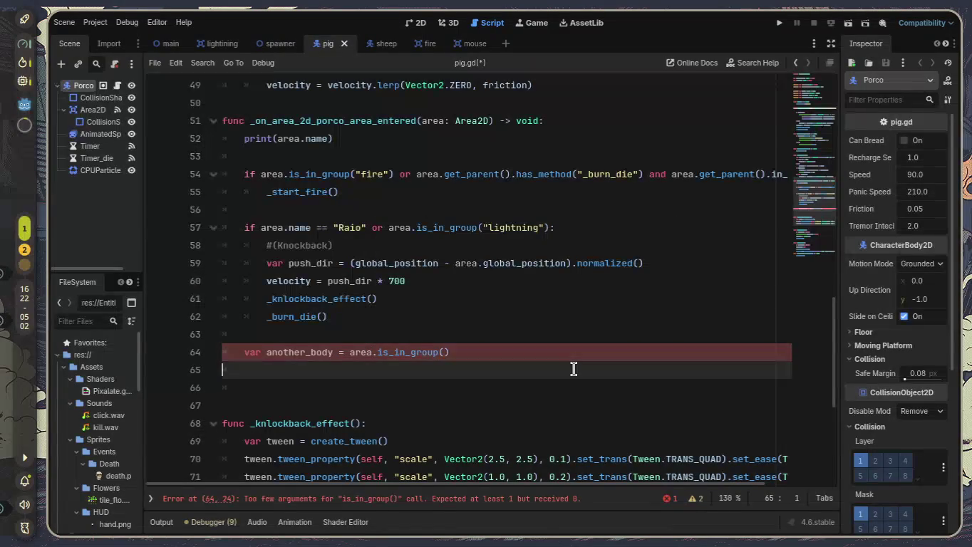
type("\"")
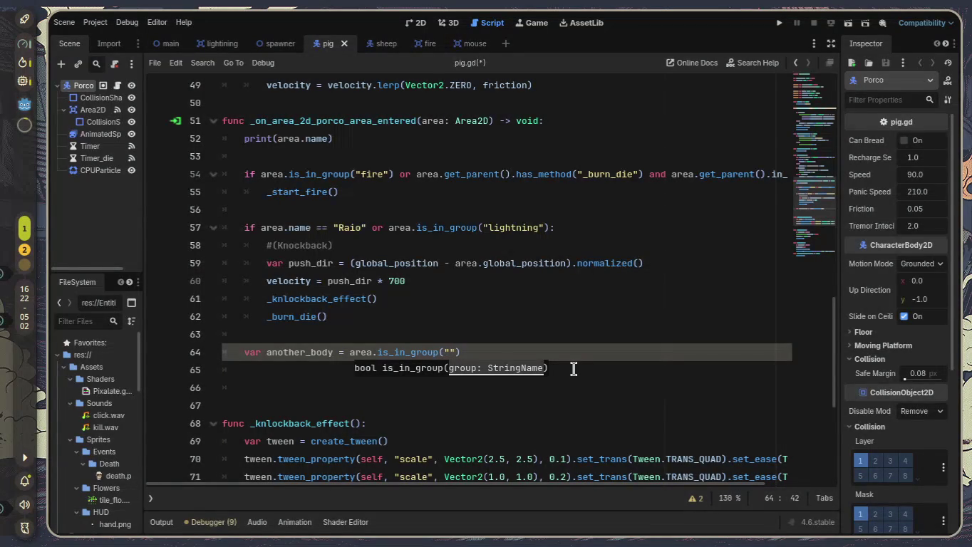
key("BackSpace")
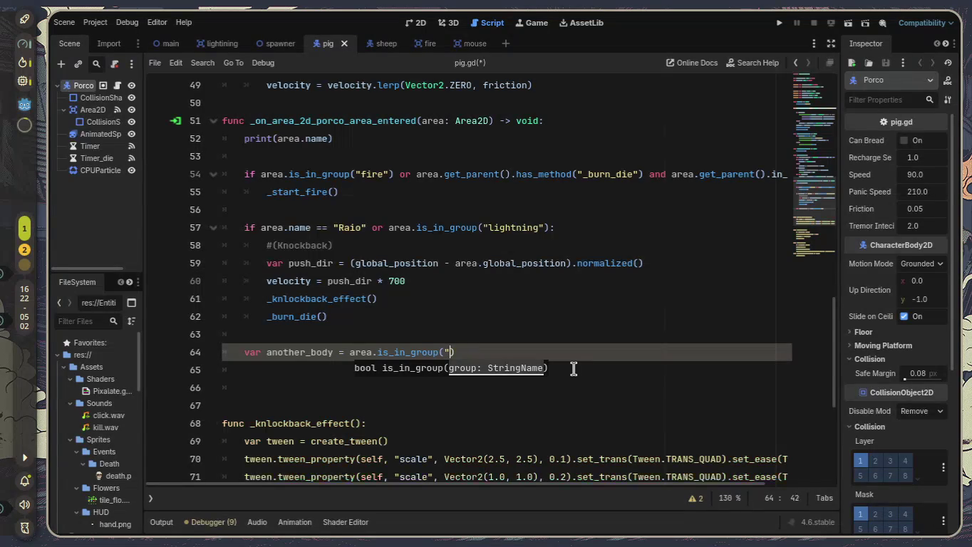
key("BackSpace")
key("BackSpace")
key("BackSpace")
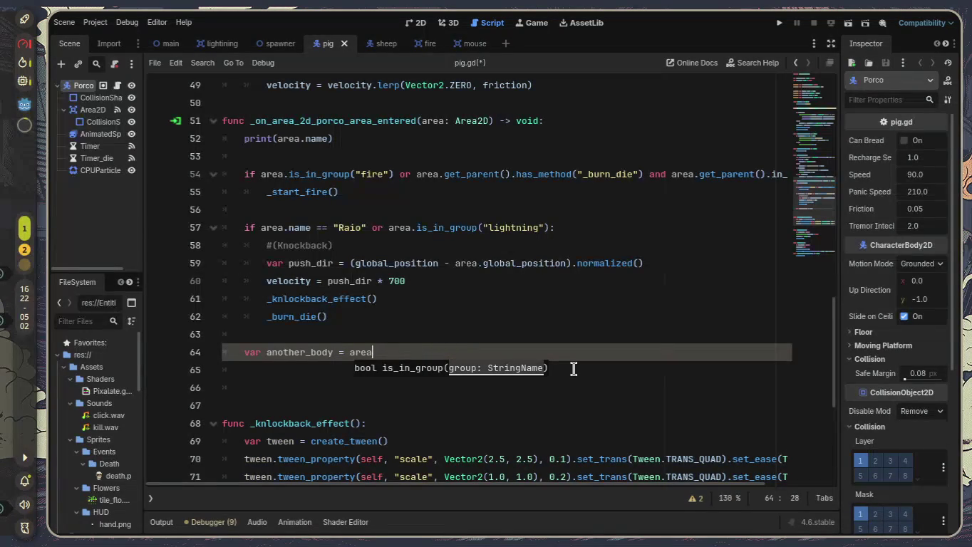
type(".get")
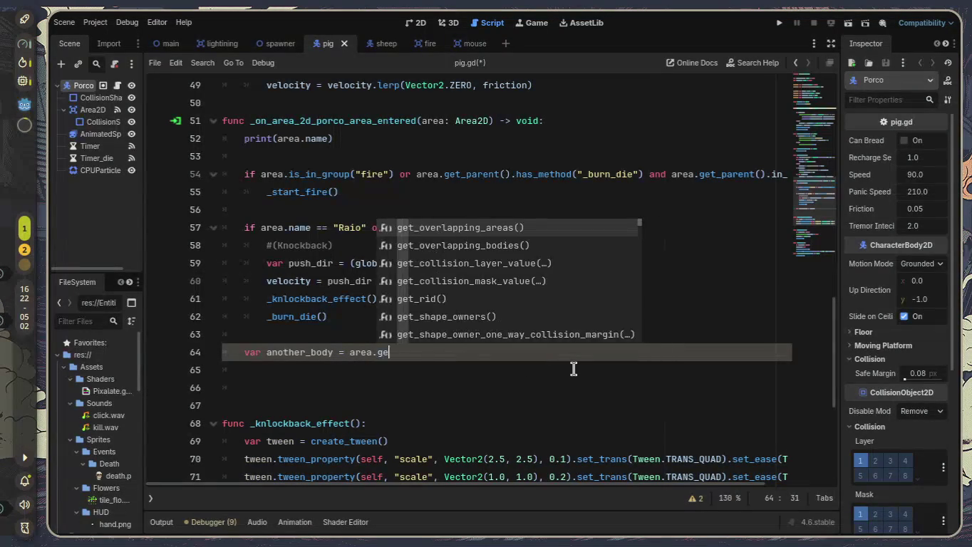
type("_")
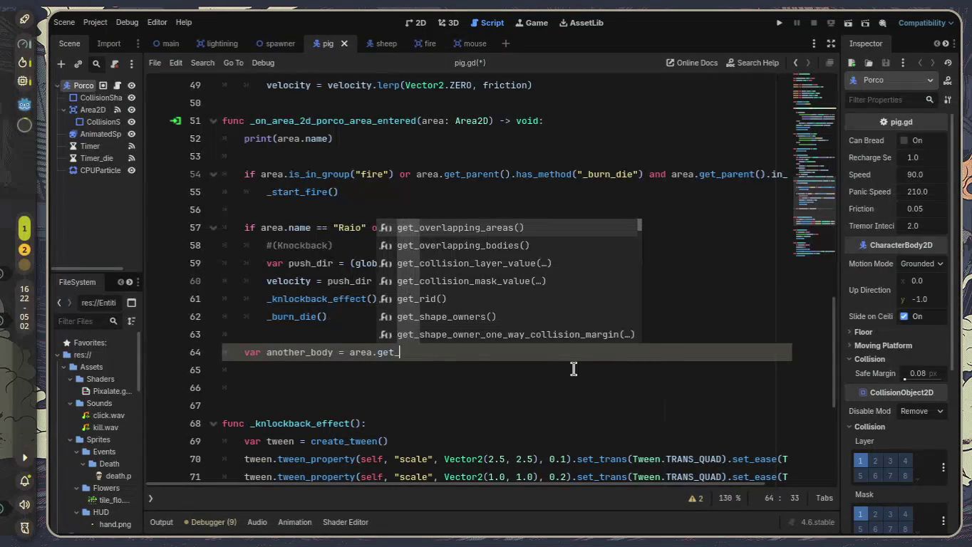
type("parent")
key("Return")
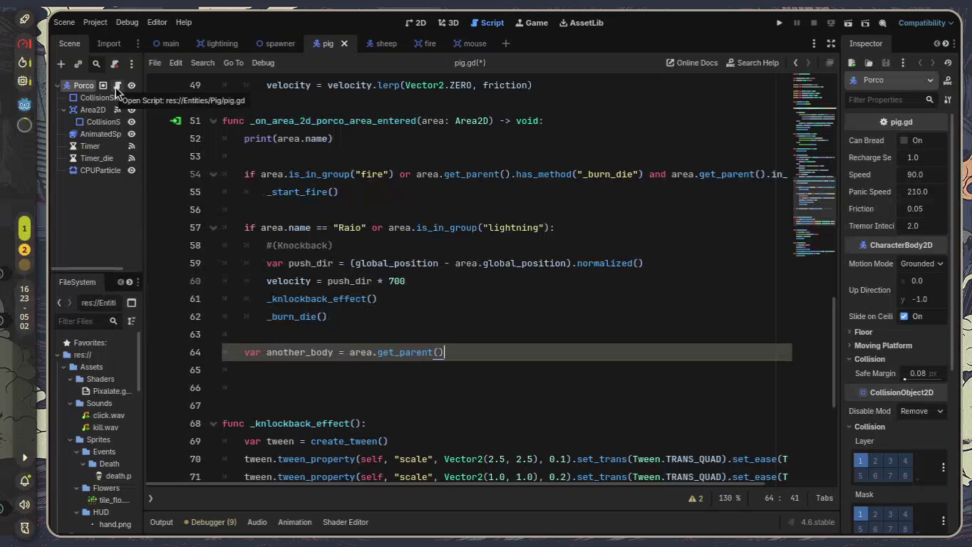
scroll(503, 229, "up", 10)
Step: Add add_to_group("pigs") as the first line of _ready
scroll(503, 230, "up", 5)
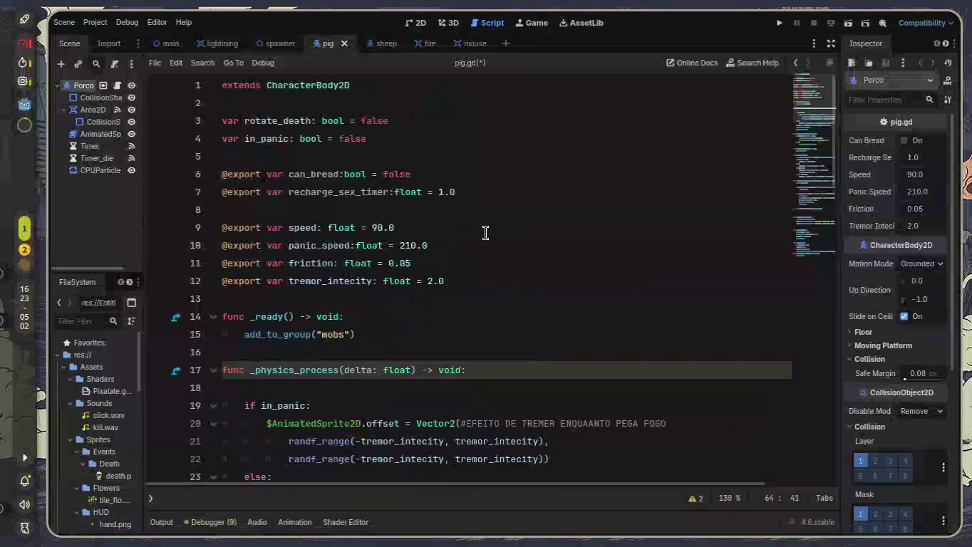
scroll(427, 257, "down", 1)
left_click(406, 265)
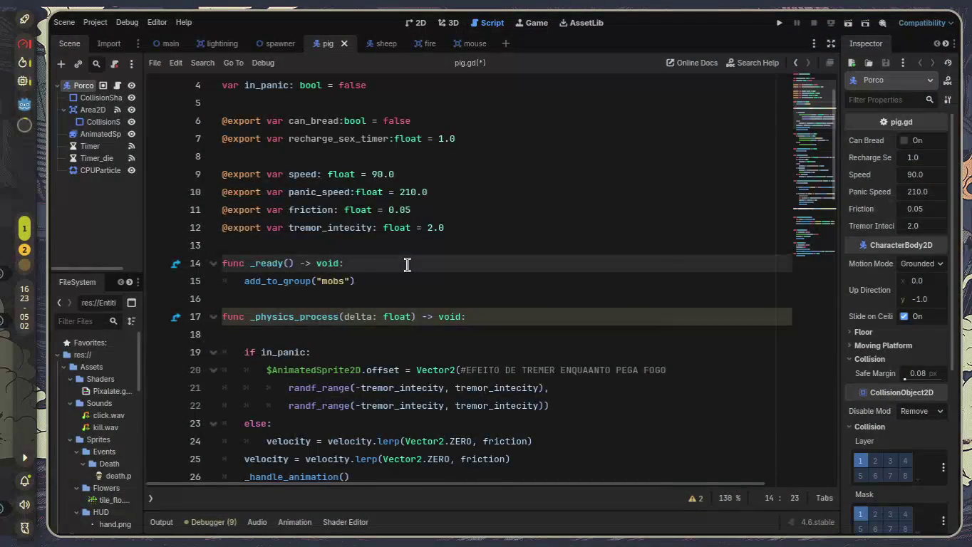
key("Return")
type("add")
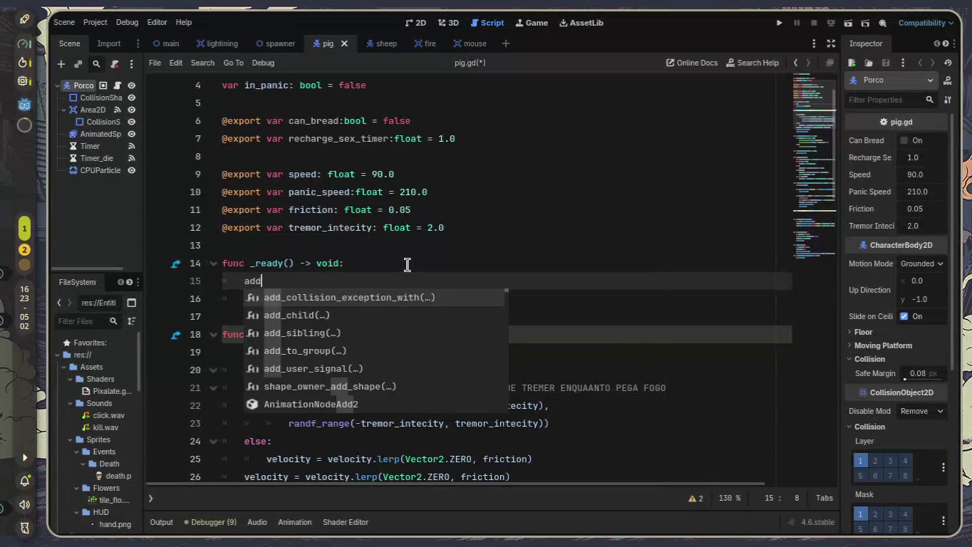
type("_to")
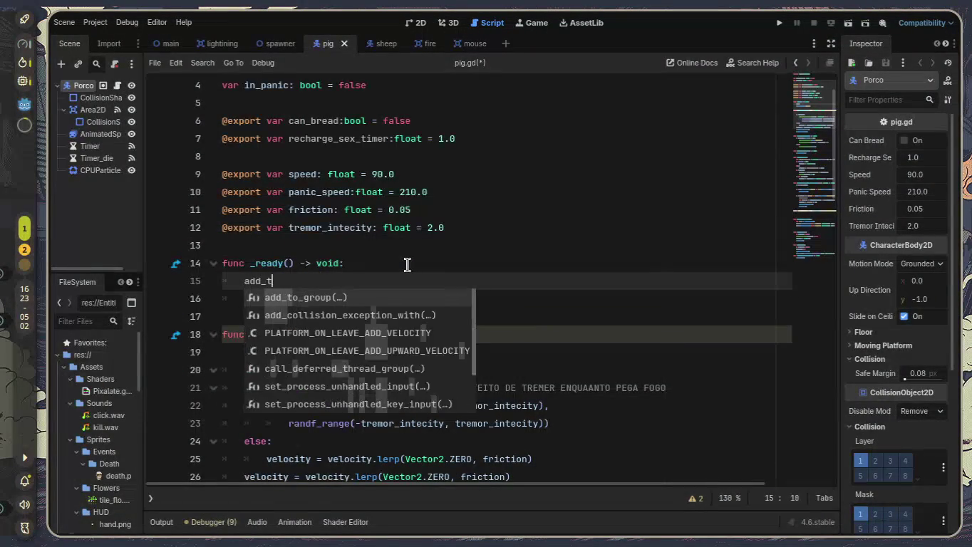
key("Return")
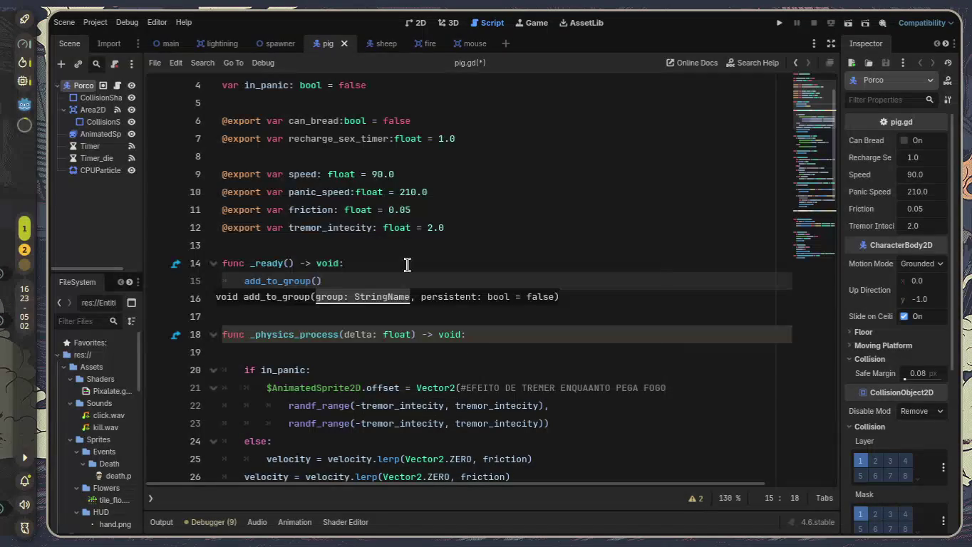
type("\"pigs")
left_click(405, 264)
Step: Select the existing add_to_group("mobs") line and display the Porco node's groups
scroll(413, 274, "down", 2)
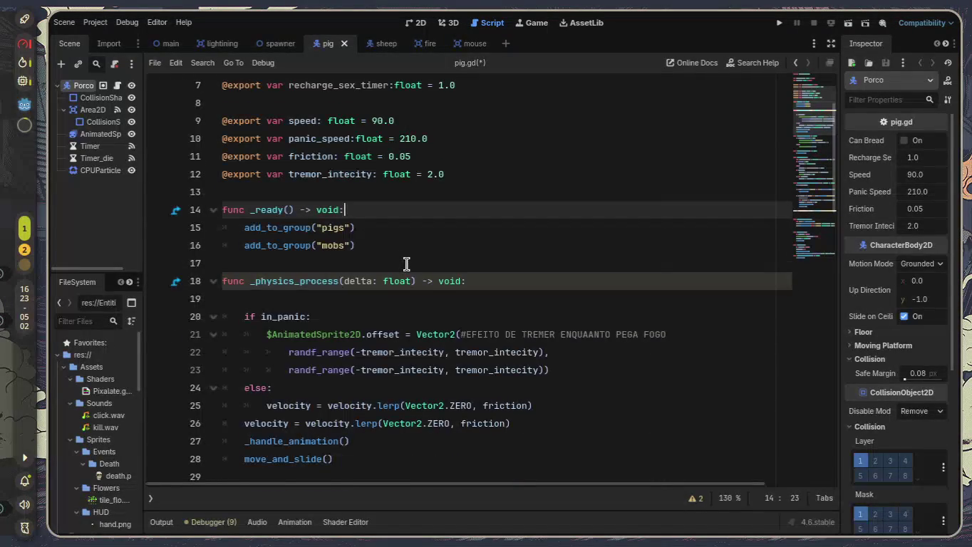
scroll(419, 281, "down", 6)
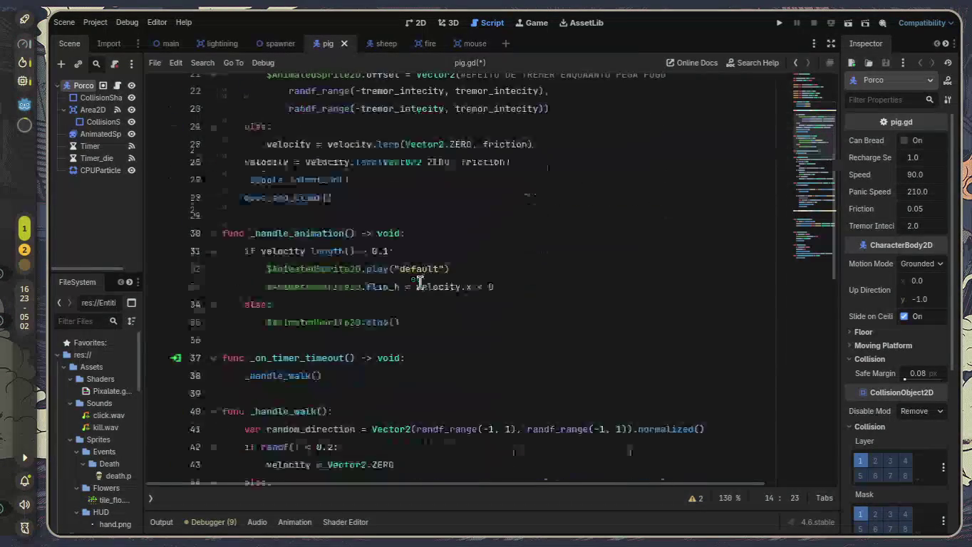
scroll(419, 283, "down", 7)
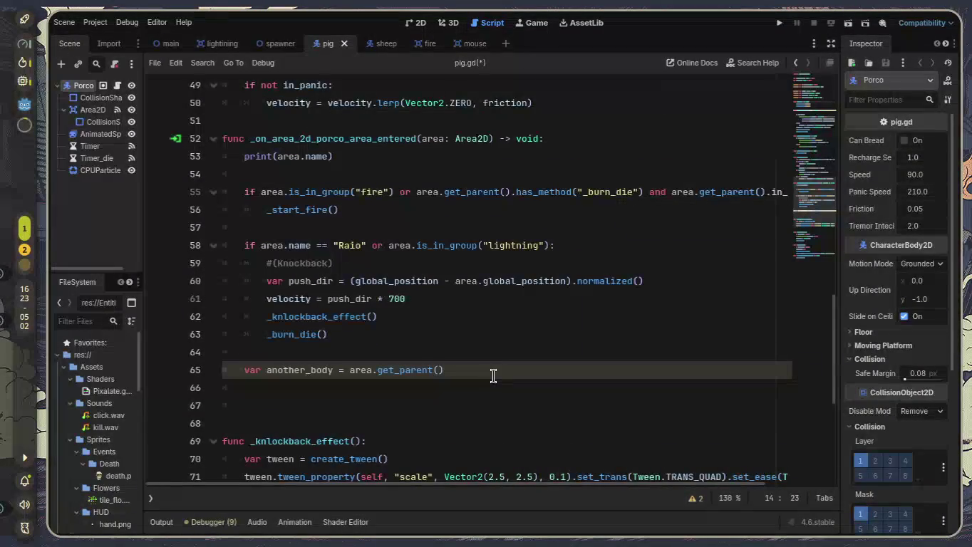
scroll(492, 356, "down", 1)
scroll(498, 335, "up", 14)
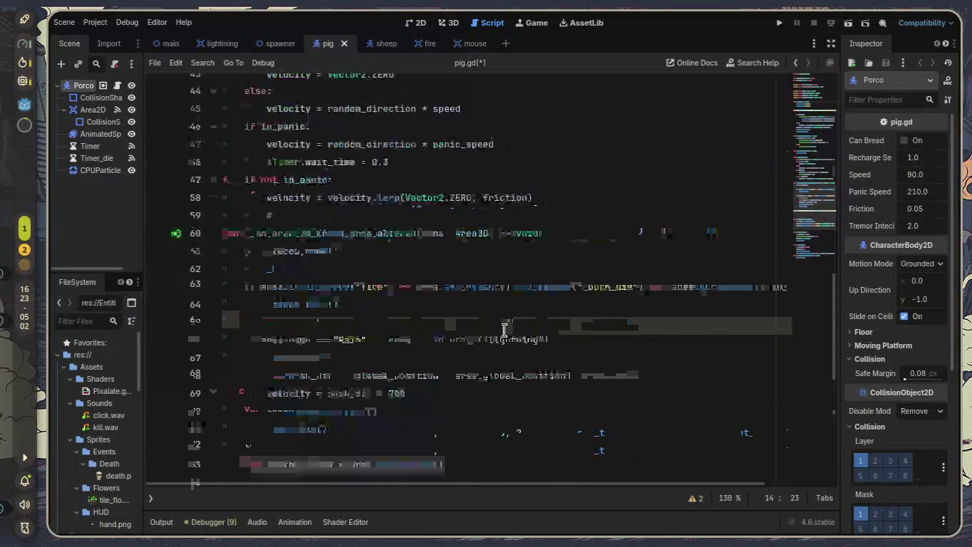
left_click_drag(412, 193, 202, 195)
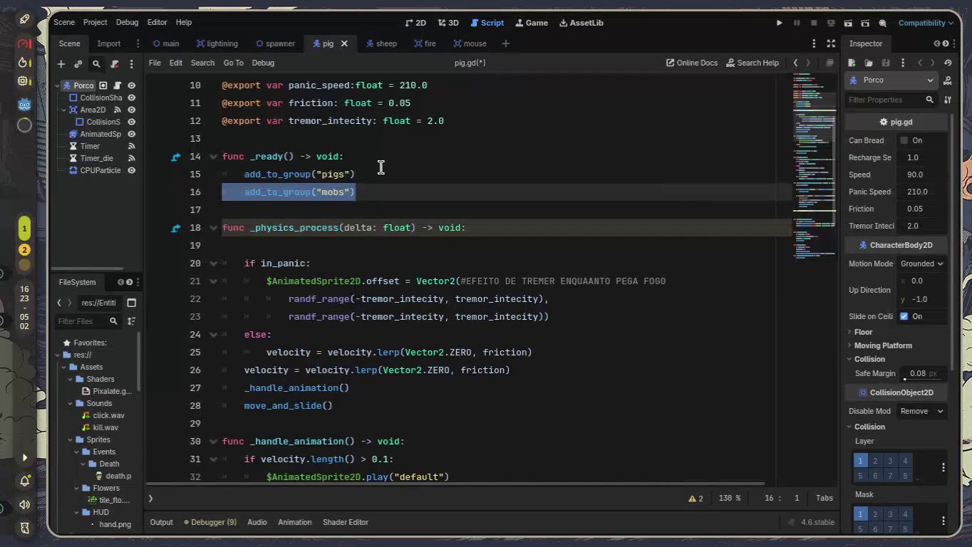
left_click_drag(381, 168, 294, 173)
scroll(508, 214, "up", 3)
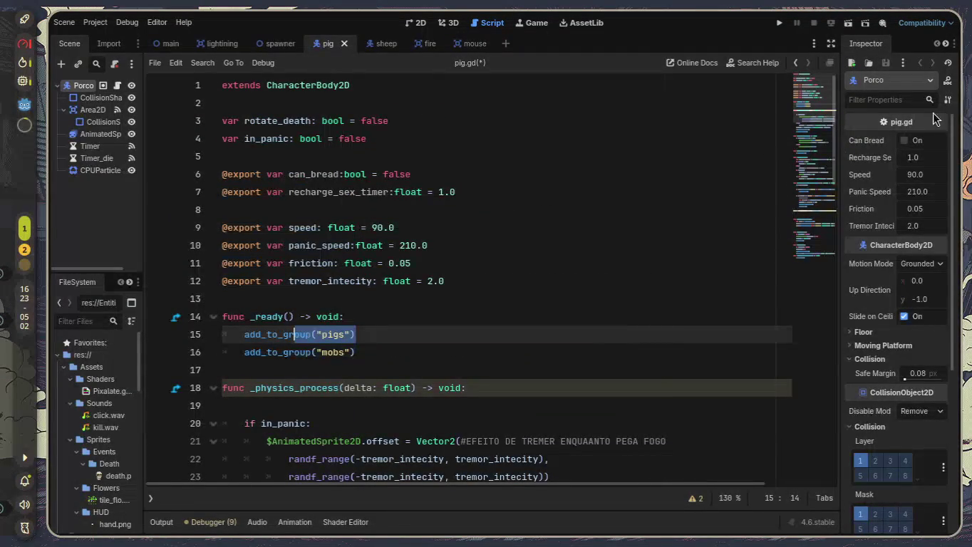
left_click(104, 86)
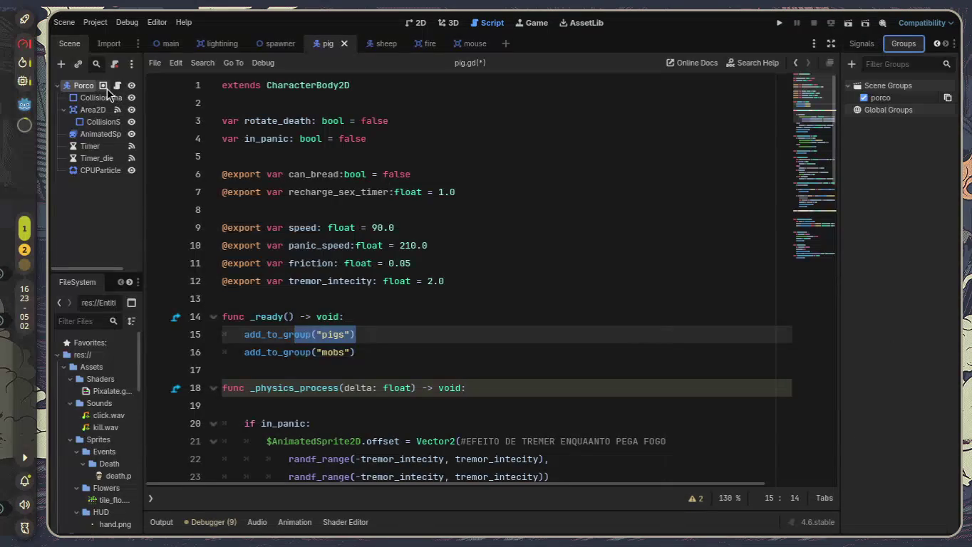
Step: Delete the 'porco' group from the Porco node in the Groups dock and confirm
right_click(899, 100)
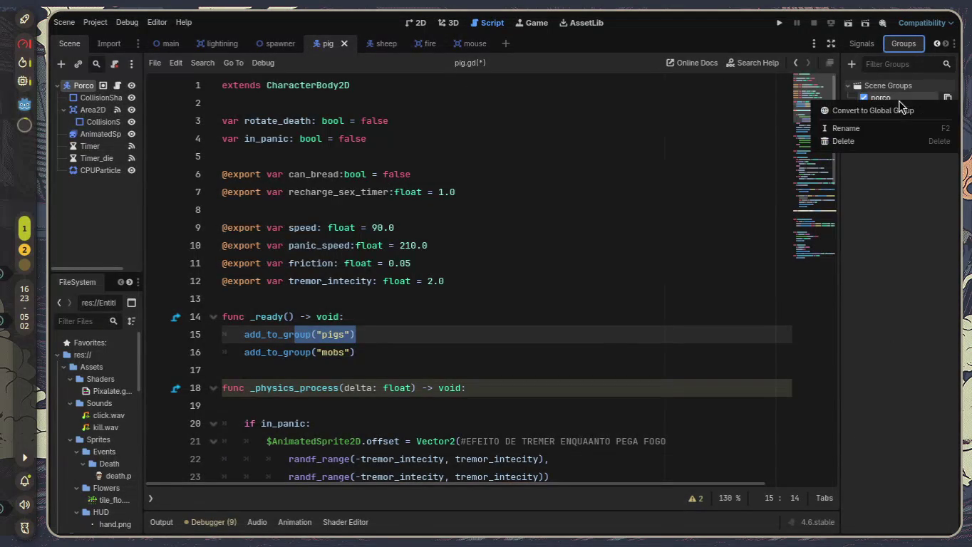
left_click(880, 143)
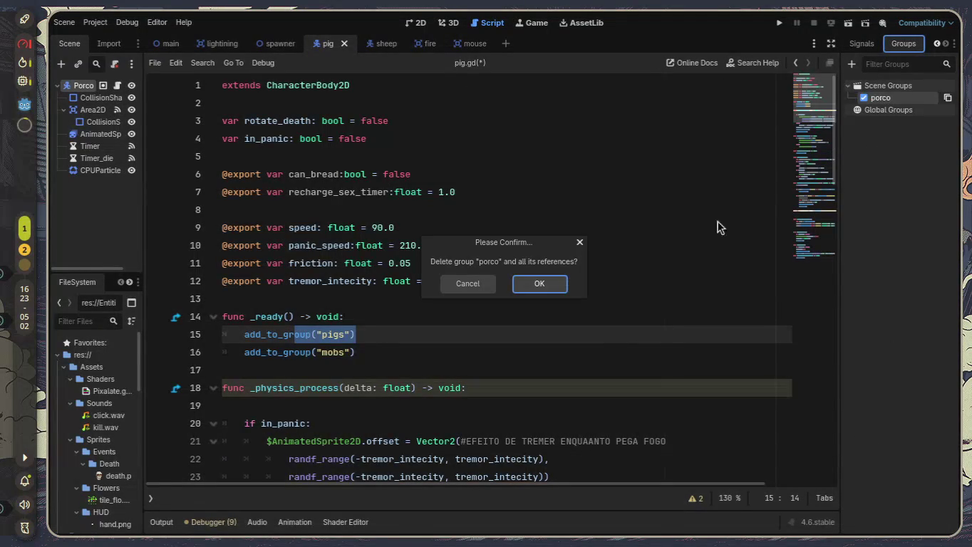
left_click(561, 289)
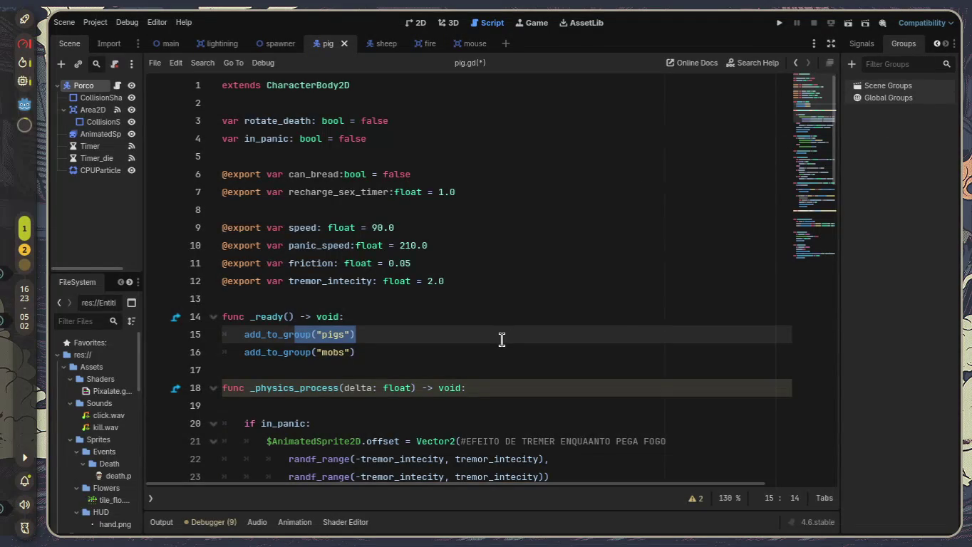
left_click(324, 335)
left_click(344, 334)
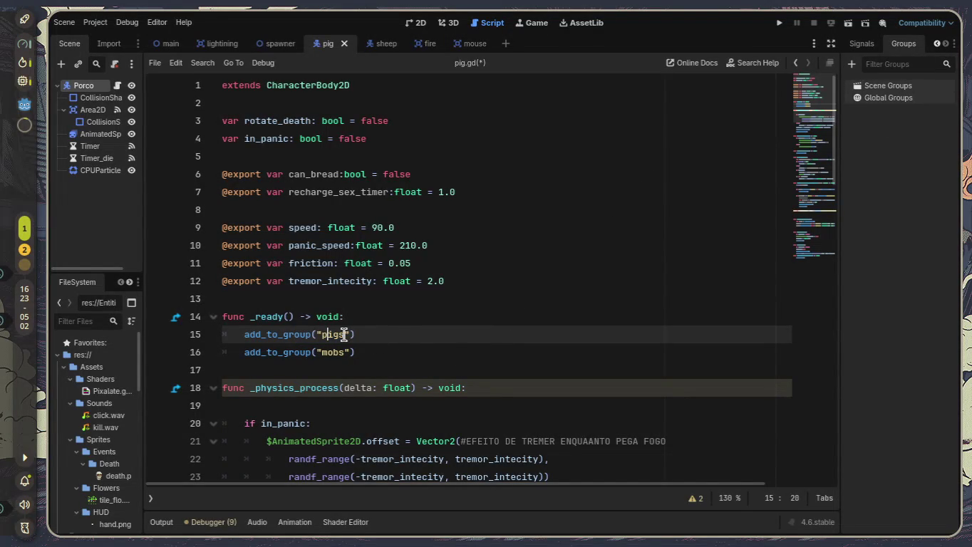
scroll(399, 324, "down", 2)
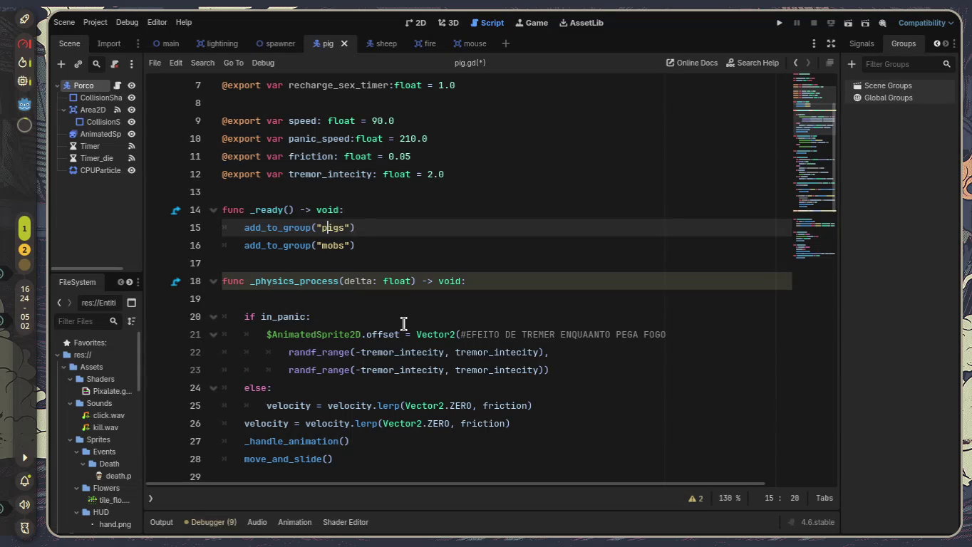
scroll(405, 324, "down", 1)
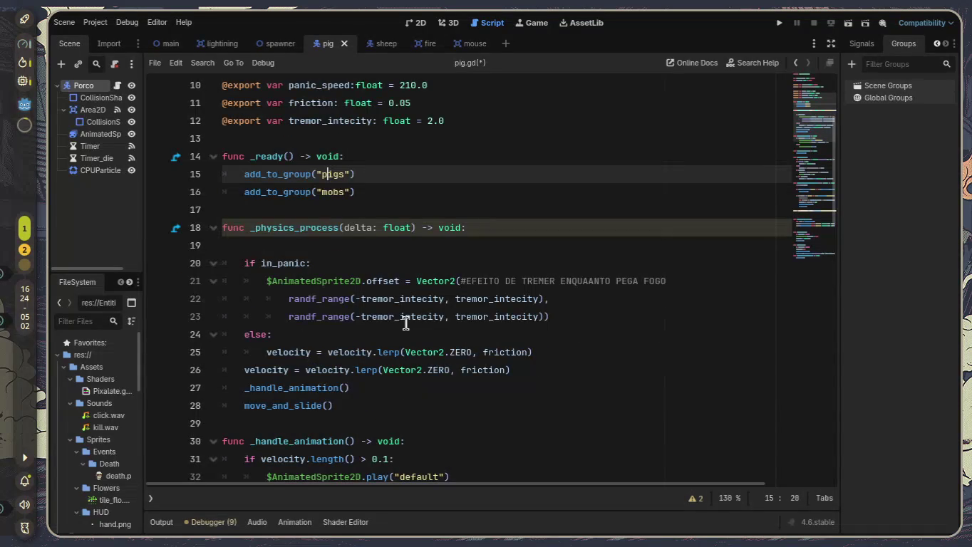
scroll(406, 304, "down", 7)
scroll(406, 304, "down", 7)
Step: Start line 66 with 'if another_body.is_in_group("pigs") and not in'
left_click(449, 319)
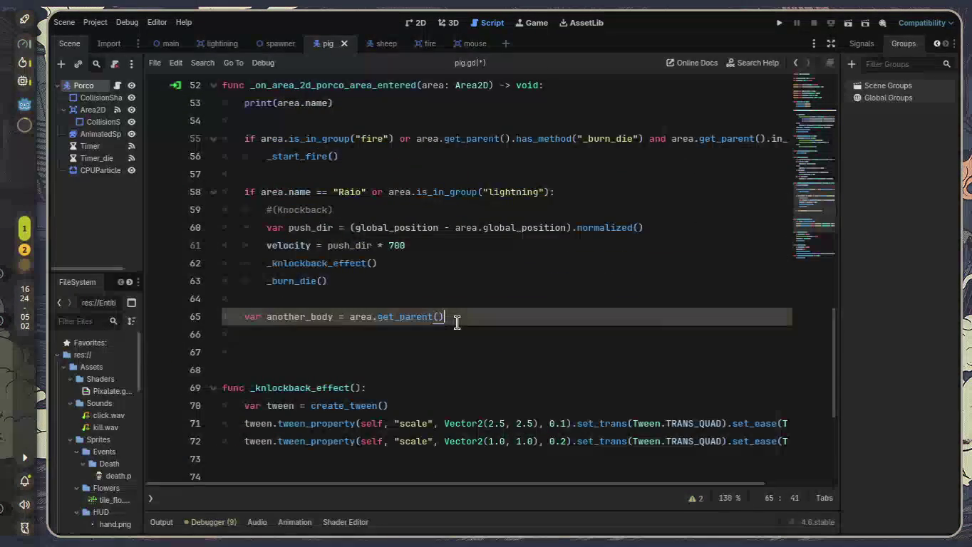
key("Return")
type("if")
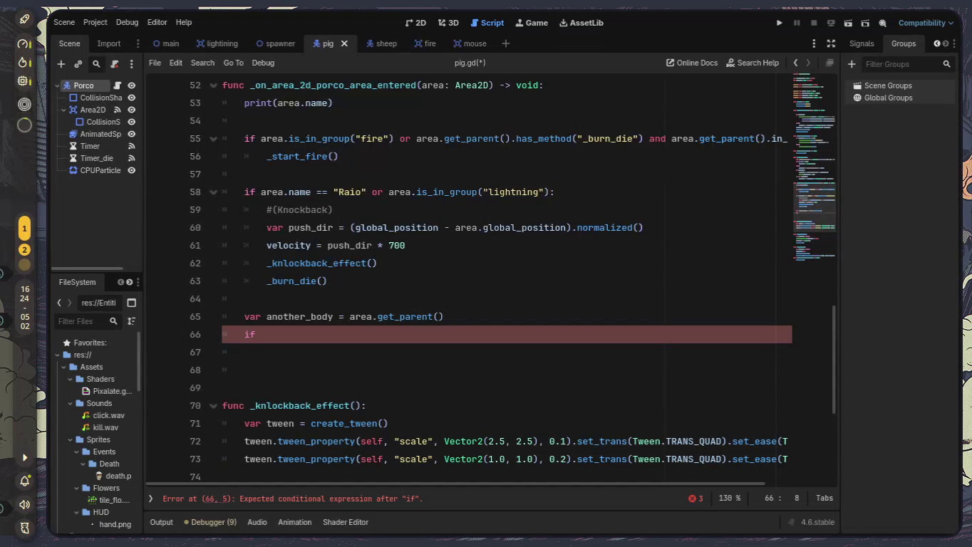
type("an")
key("Return")
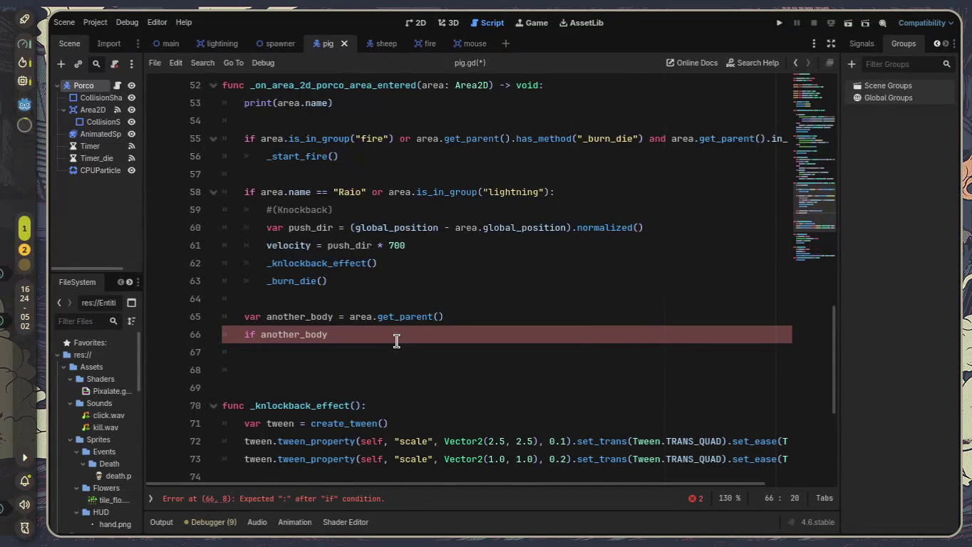
type(".is_in")
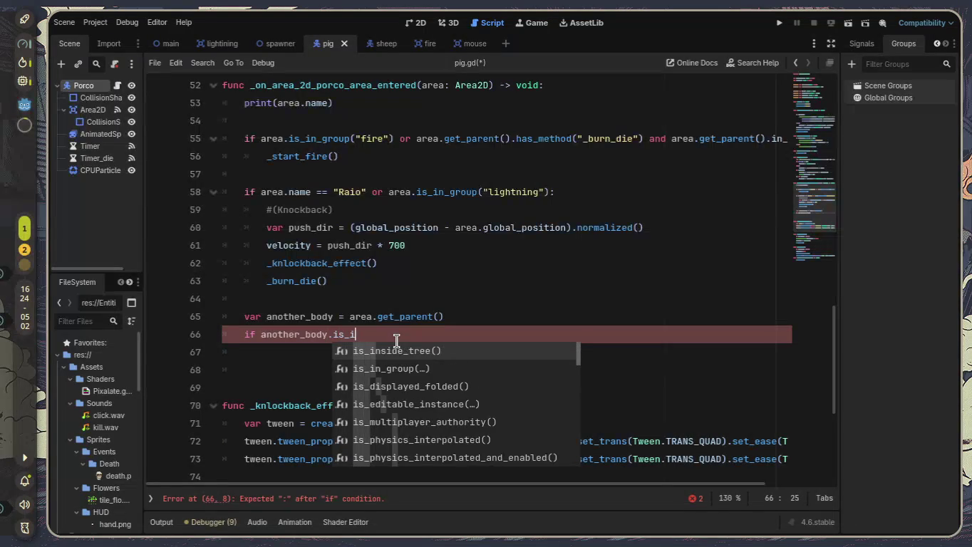
key("Return")
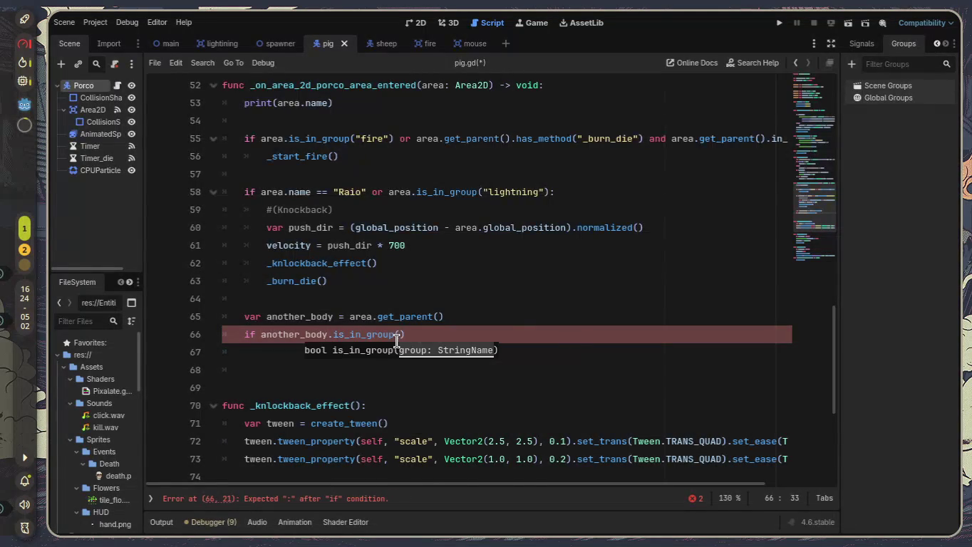
type("\"pigs")
type("\") or")
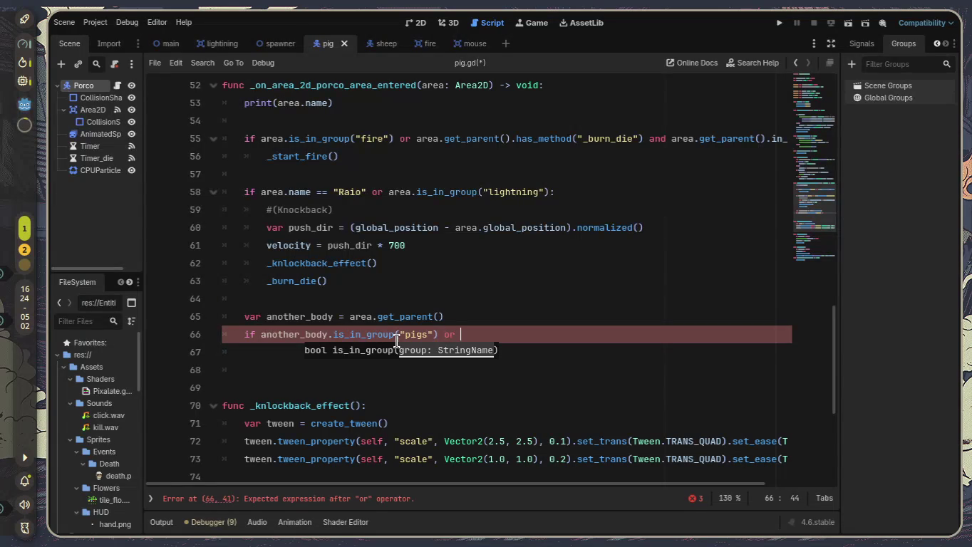
key("BackSpace")
key("BackSpace")
key("BackSpace")
type("and ")
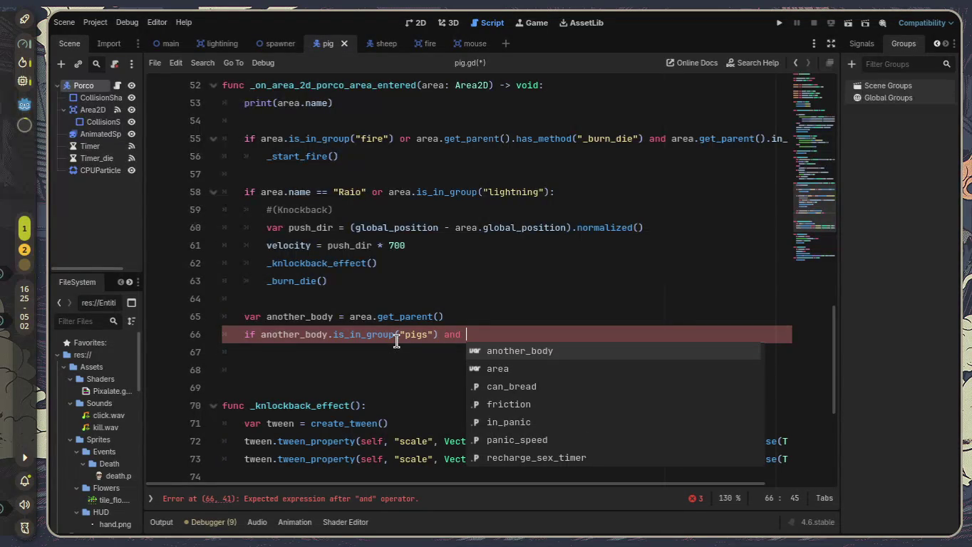
type("not")
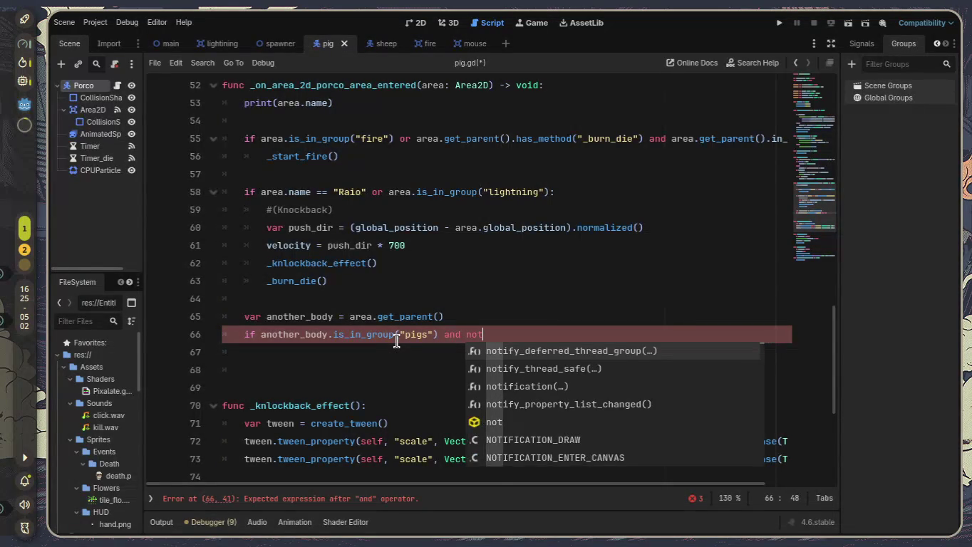
type(" i")
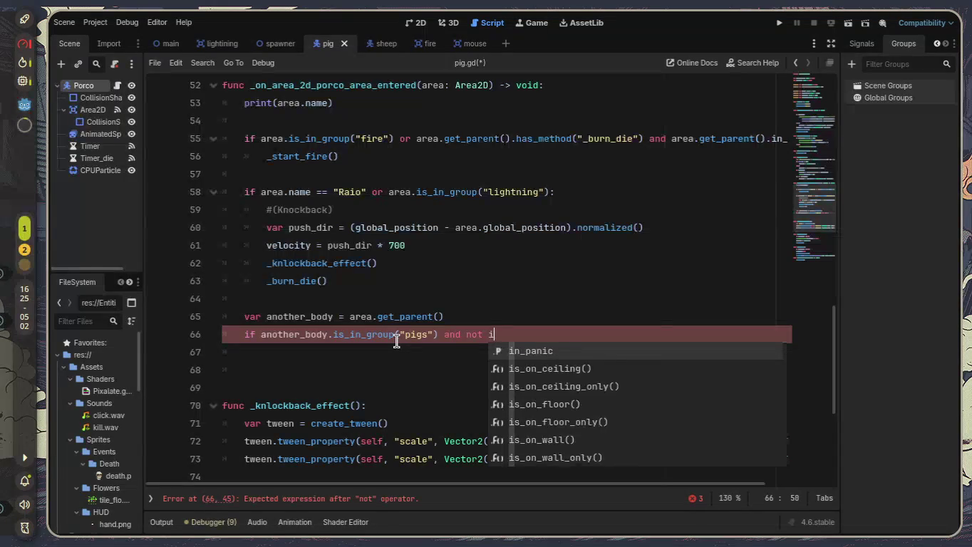
type("n")
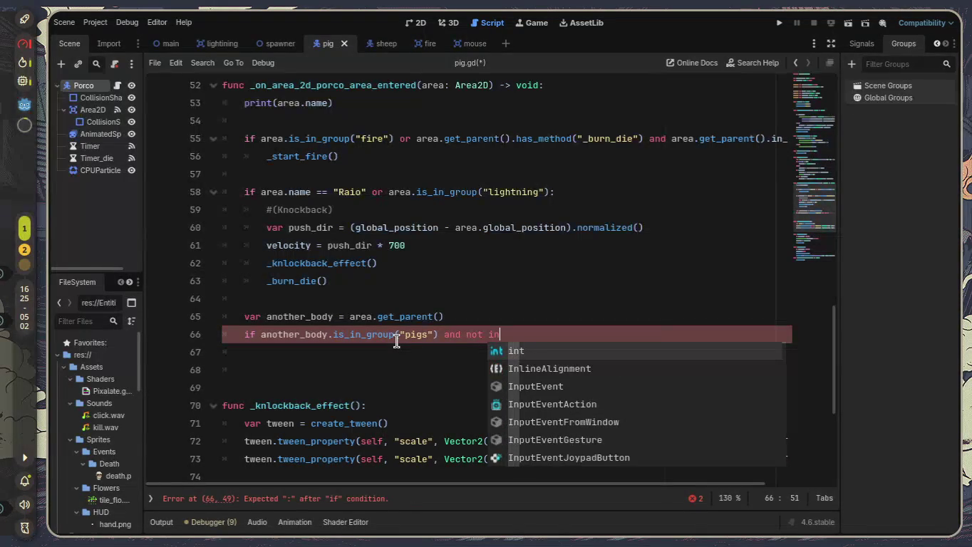
Step: Extend the condition to 'and not in_panic and another_body' via autocomplete suggestions
key("Down")
key("Down")
key("Up")
key("Up")
key("Return")
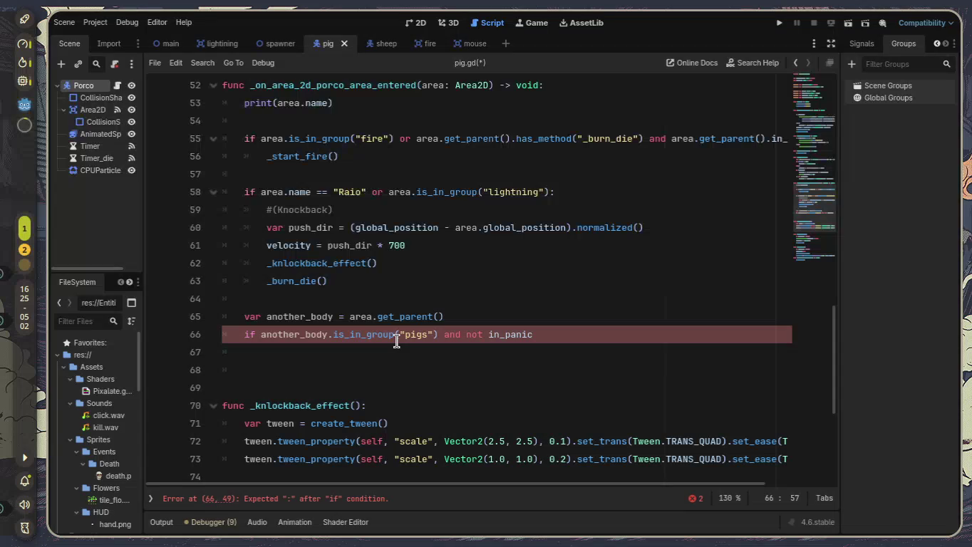
type("a")
type("nd ")
type("an")
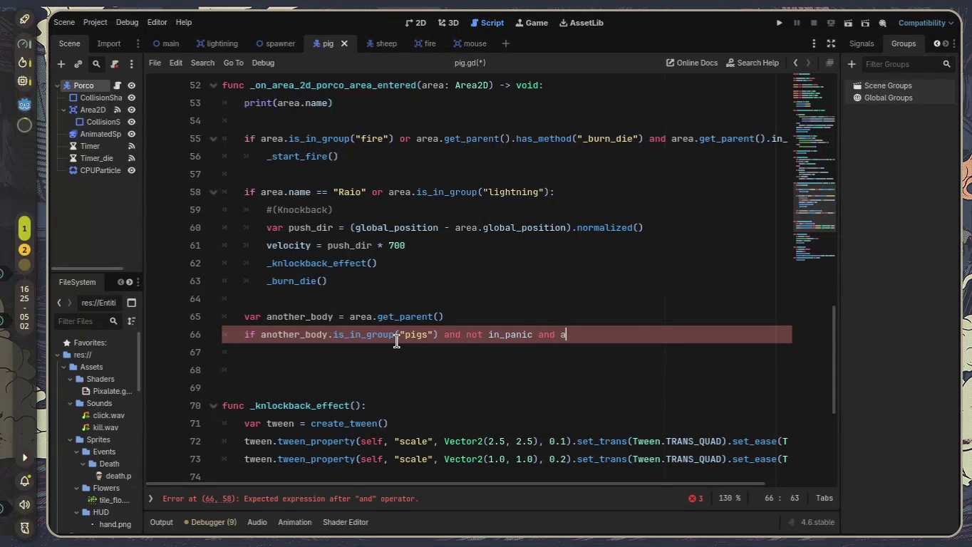
key("Return")
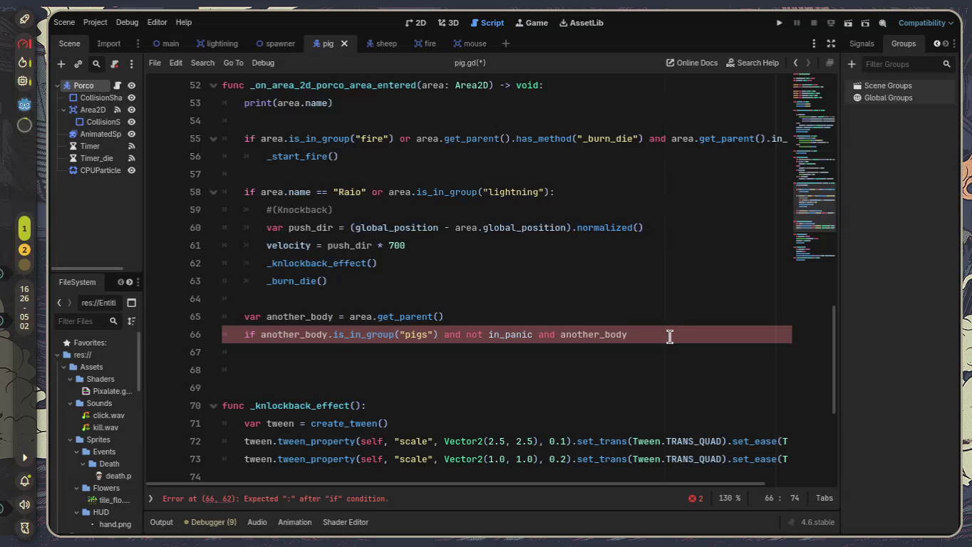
Step: Remove the stray 'not' so line 66 ends with 'and another_body.in_panic:'
type("not")
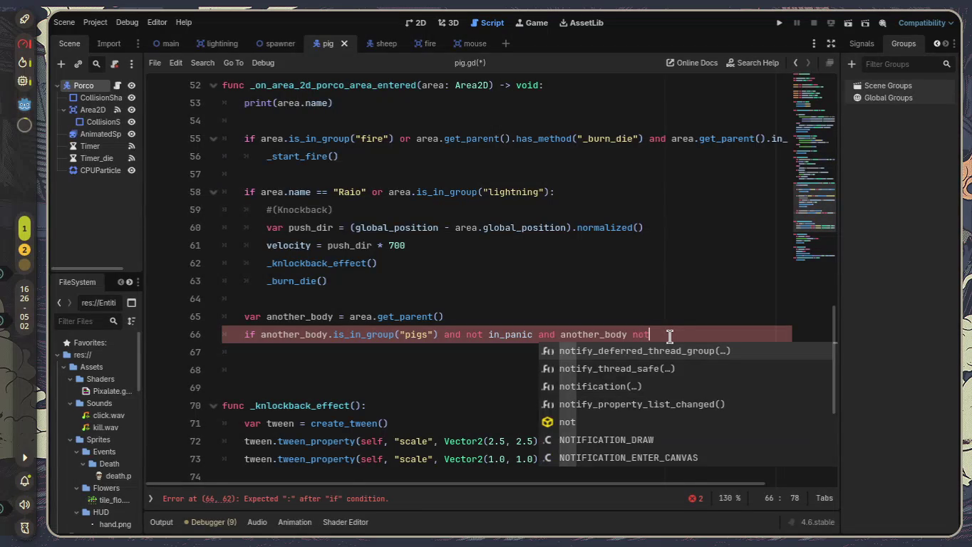
key("Left")
key("Left")
key("Left")
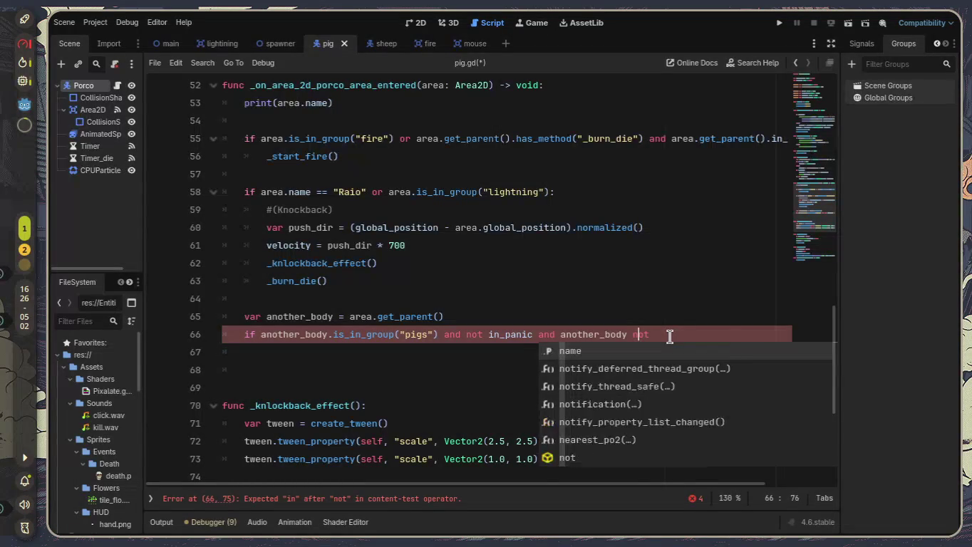
key("Right")
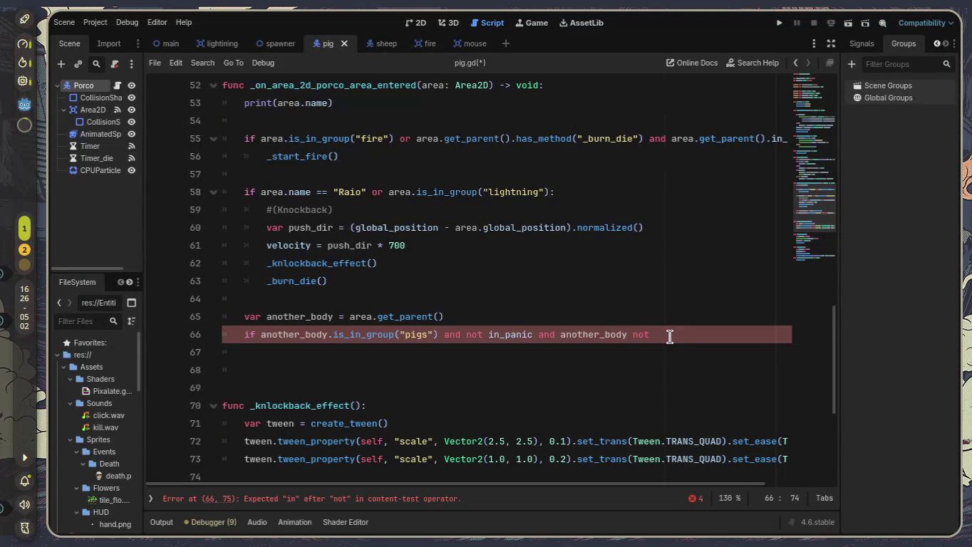
key("BackSpace")
key("Right")
key("Right")
key("Right")
key("BackSpace")
key("Delete")
key("BackSpace")
key("BackSpace")
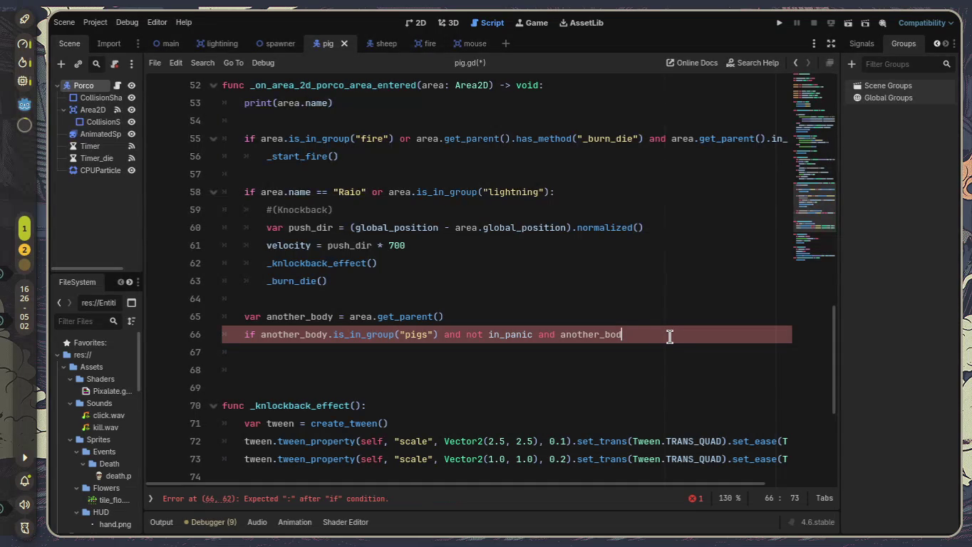
type("y.in")
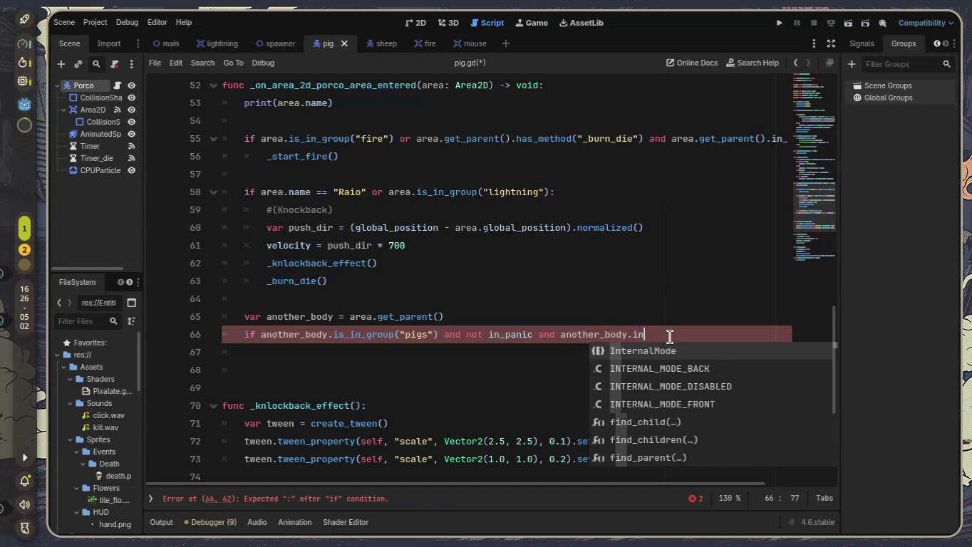
type("_pan")
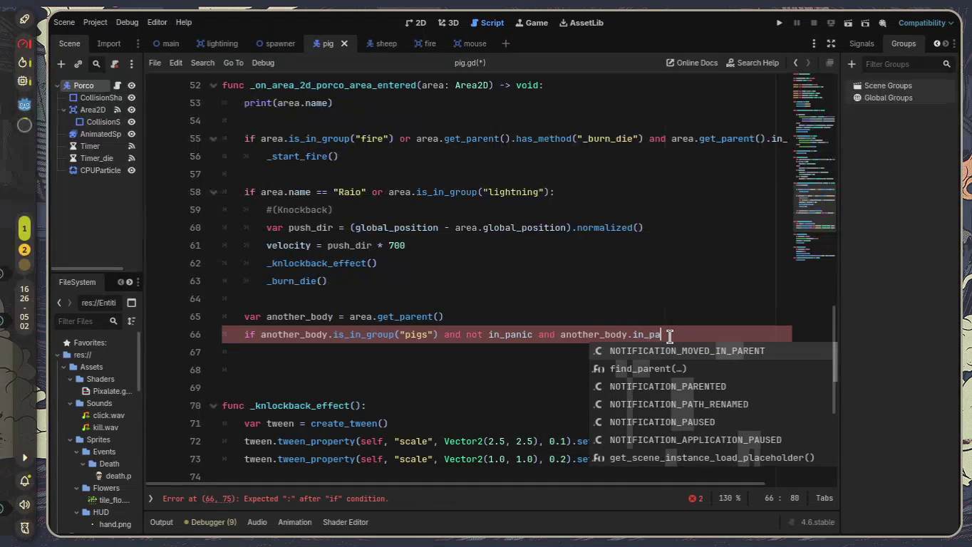
type("i")
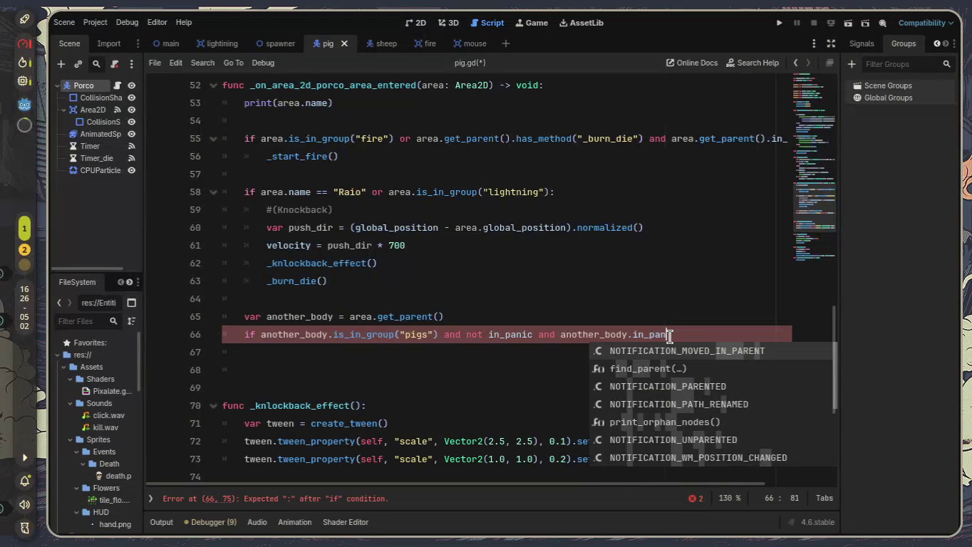
type("c")
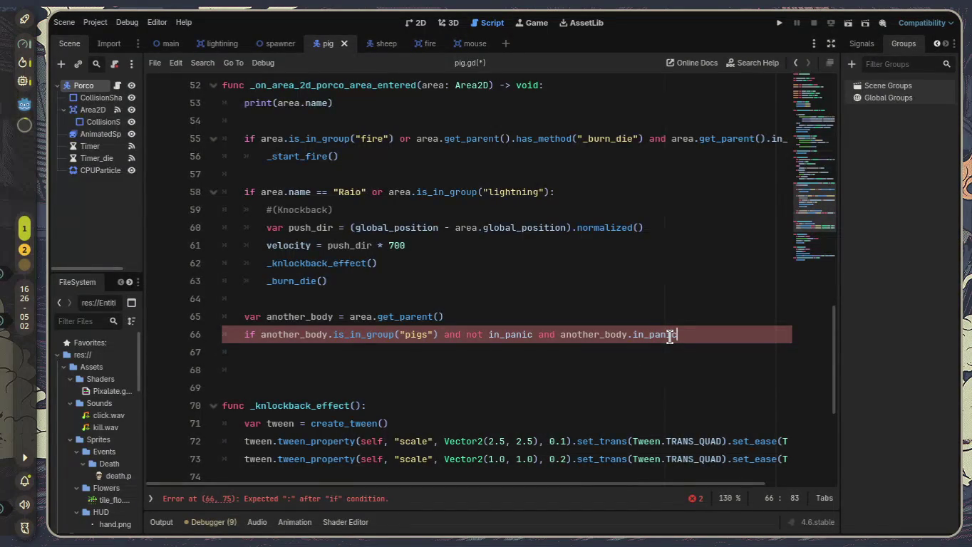
type(":")
Step: Give the if-block a placeholder 'pass' body on line 67
key("Return")
type("pass")
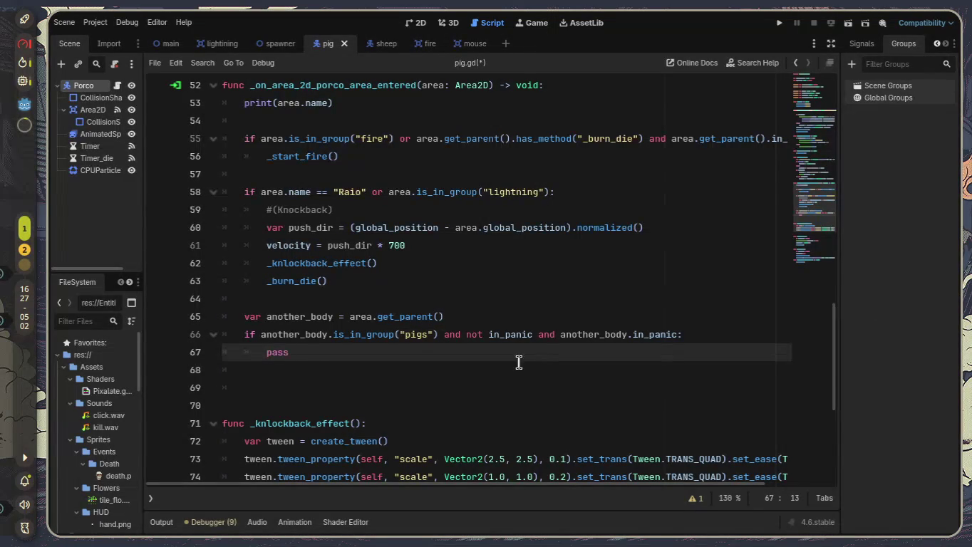
left_click(489, 385)
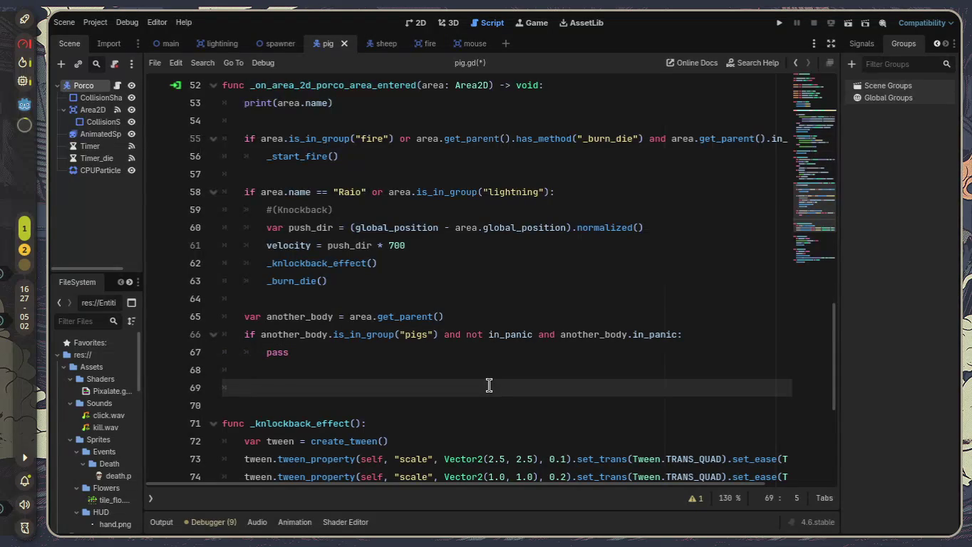
Step: Create a 'func _bread(parther):' function with a placeholder pass body
key("Up")
key("Home")
key("Down")
type("funct")
key("BackSpace")
type("_")
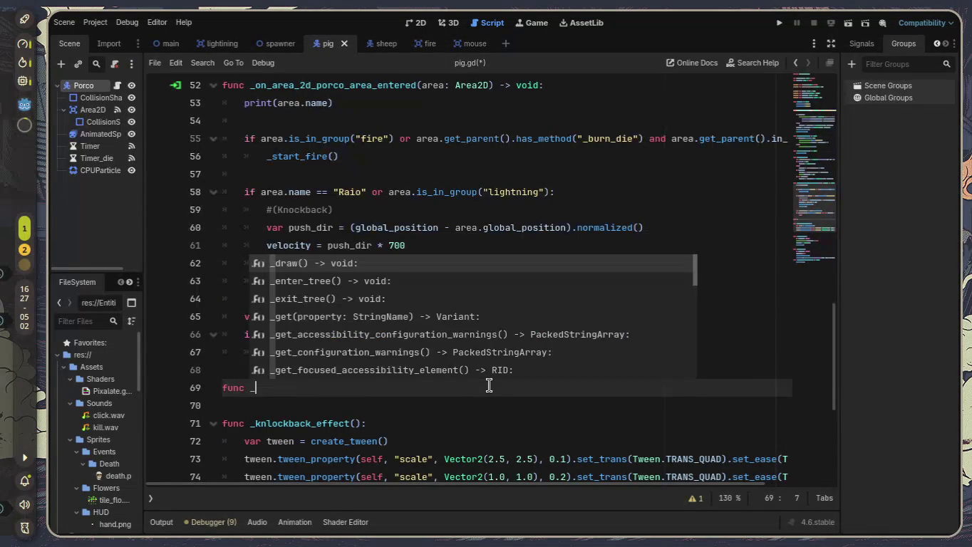
type("bread")
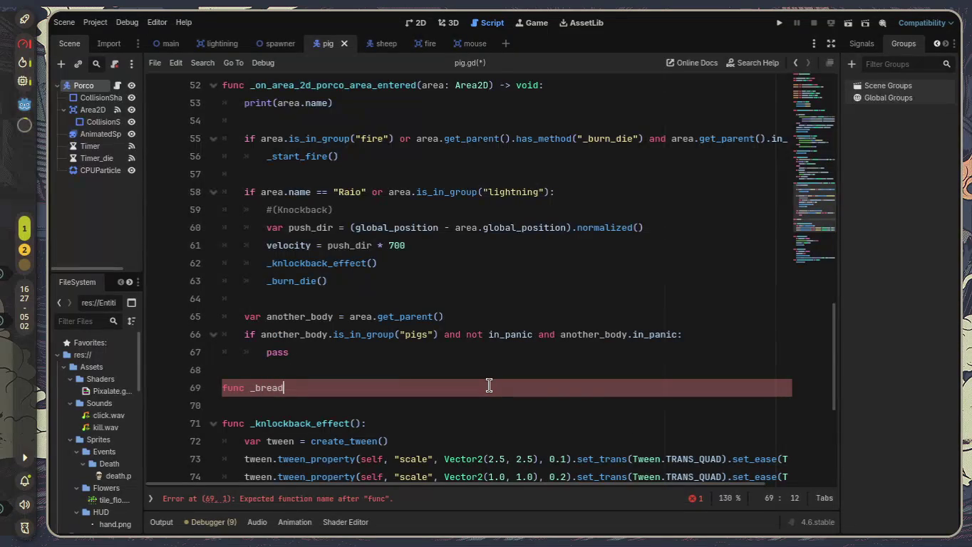
type("():")
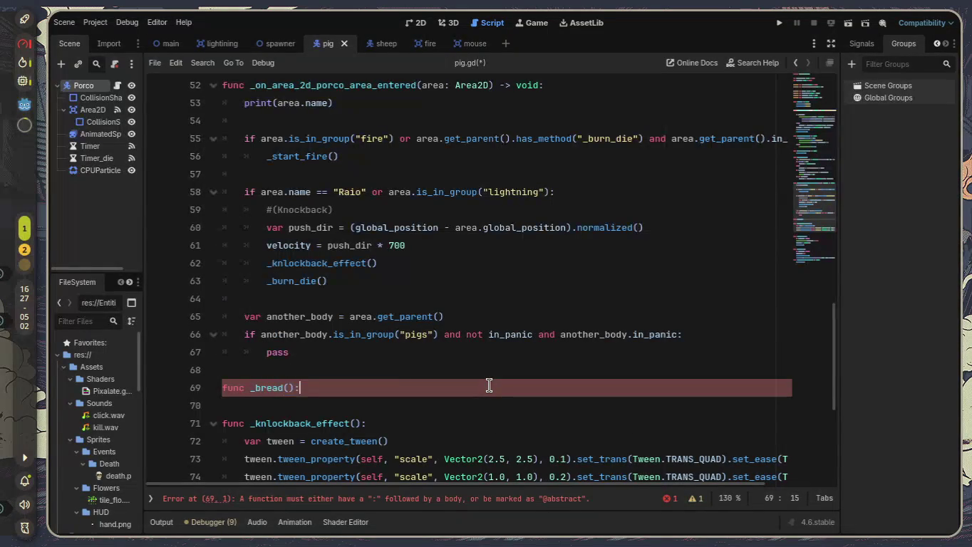
key("Return")
type("pass")
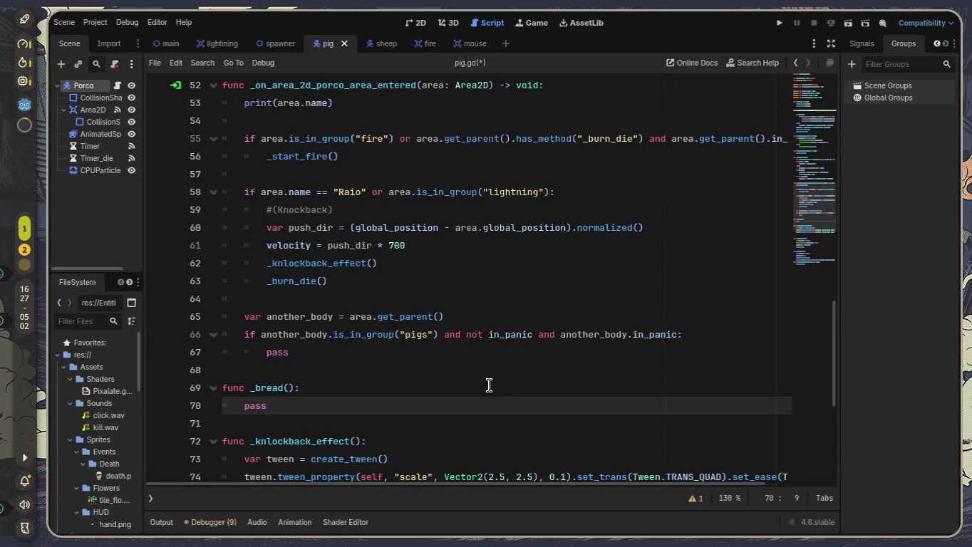
key("Up")
key("Right")
key("Right")
key("Right")
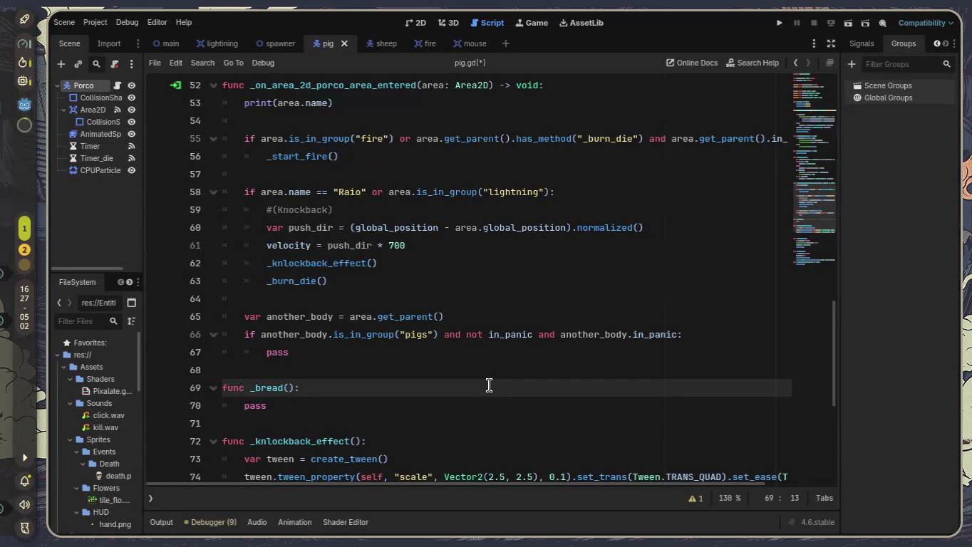
type("parther")
Step: Replace the pass in _bread with 'can_bread = false'
key("Down")
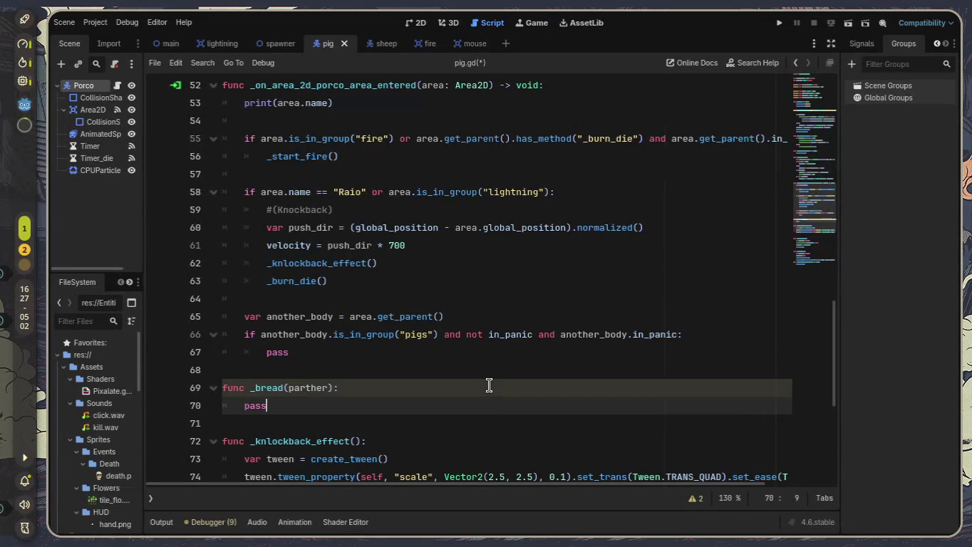
key("BackSpace")
key("BackSpace")
key("BackSpace")
key("BackSpace")
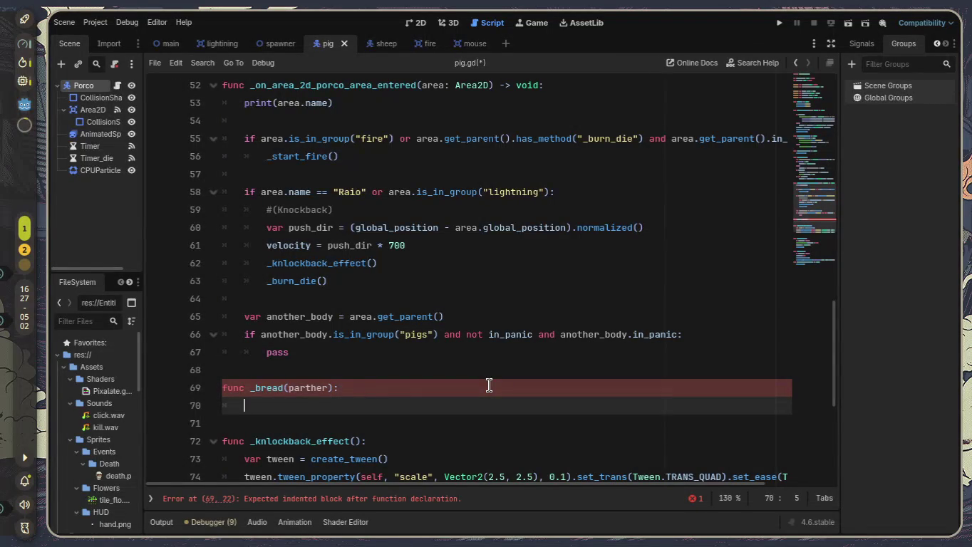
type("po")
key("BackSpace")
key("BackSpace")
type("can")
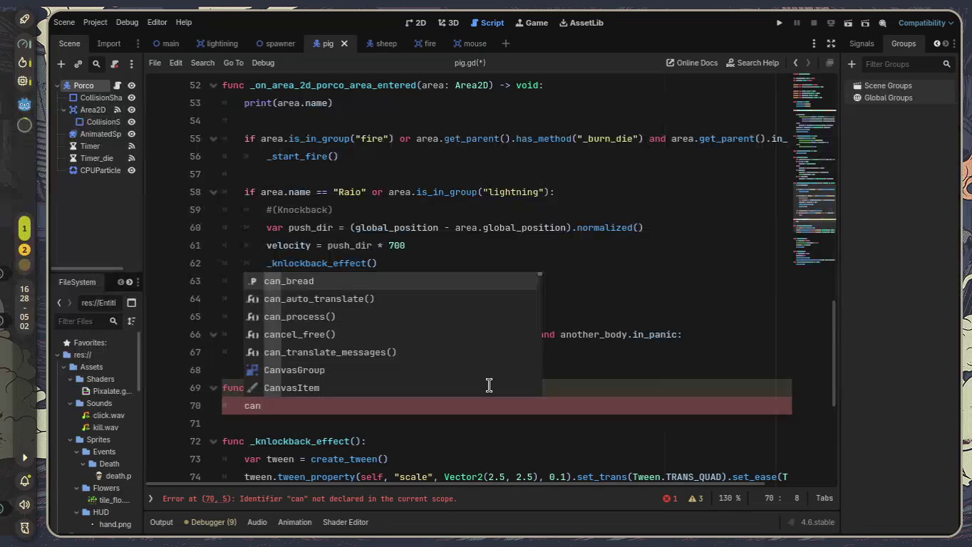
key("Return")
type("= false")
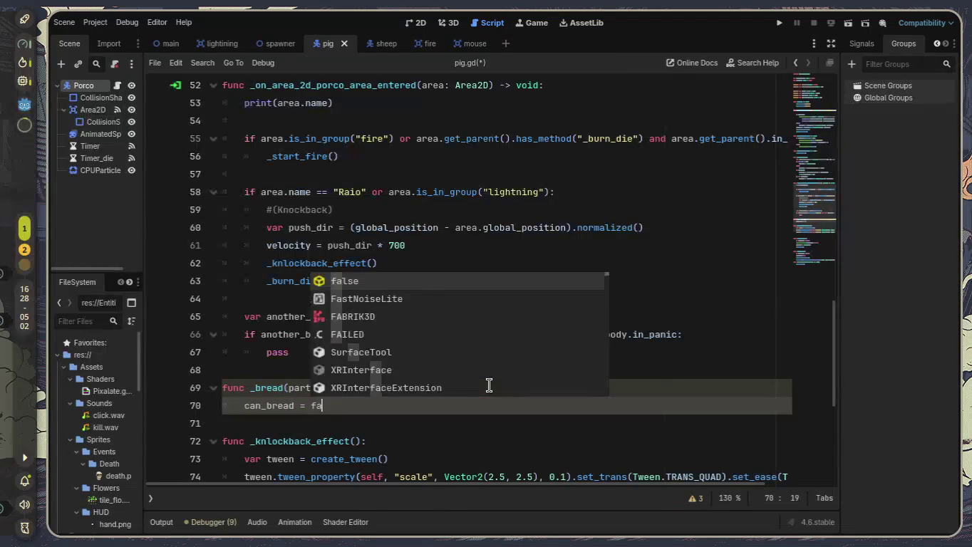
key("Return")
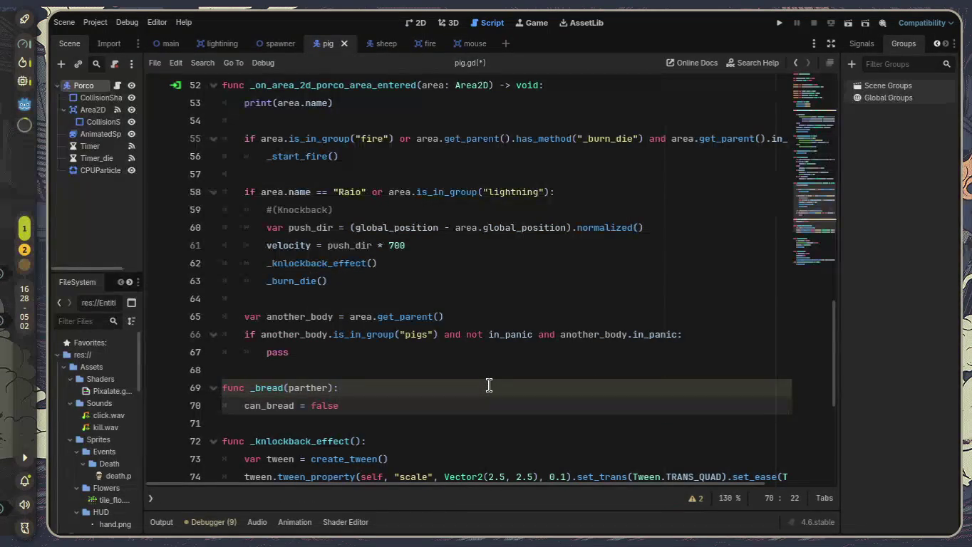
Step: Add 'parther.can_bread = false' as the next line of _bread
key("Return")
type("par")
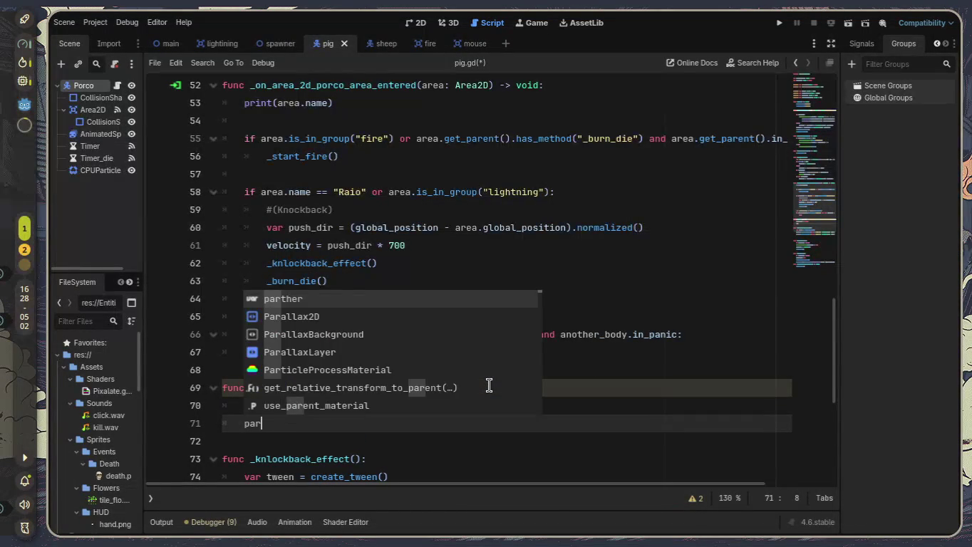
key("Return")
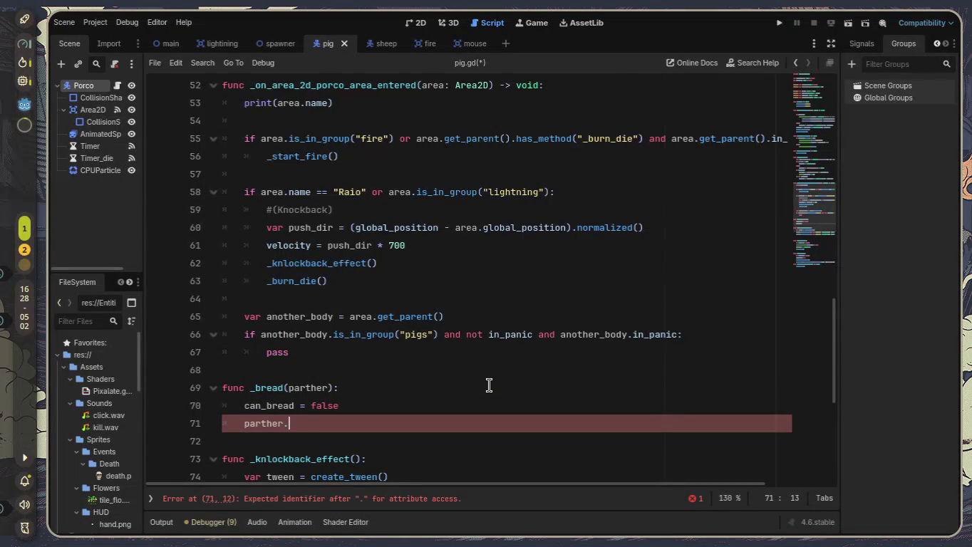
type("can_bread")
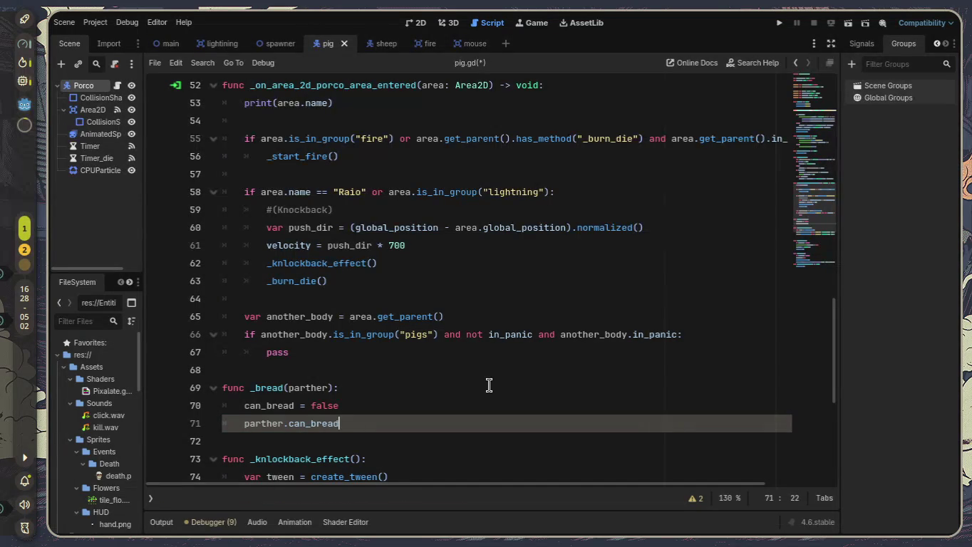
type(" = fale")
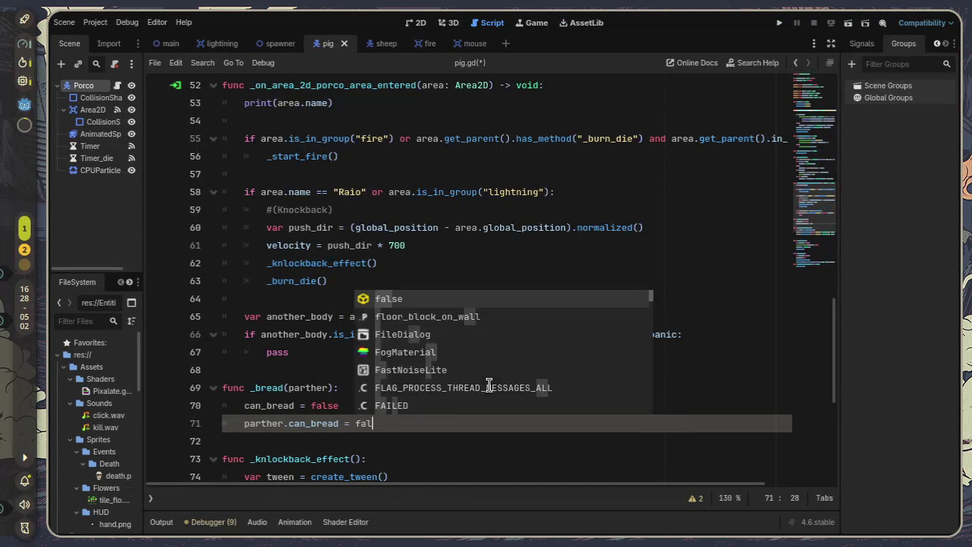
key("BackSpace")
key("Return")
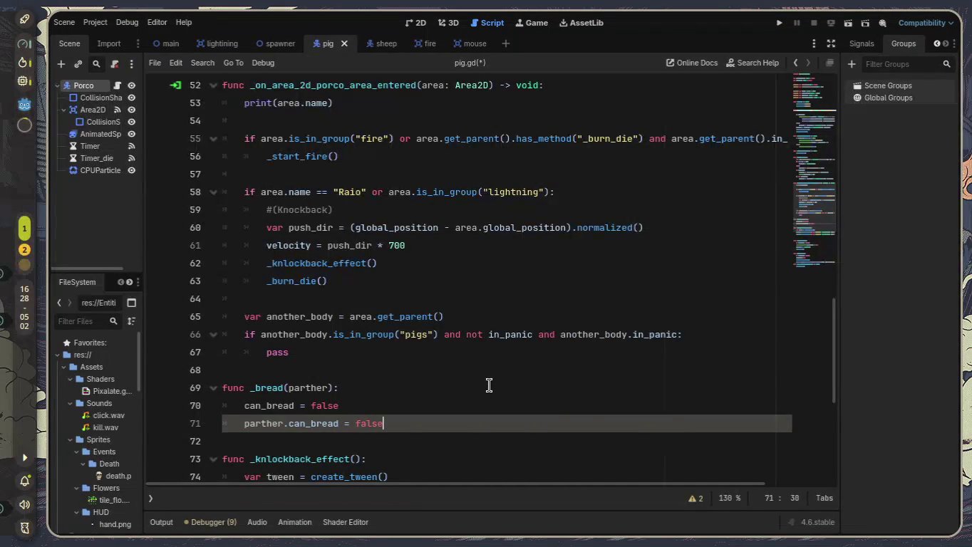
key("Return")
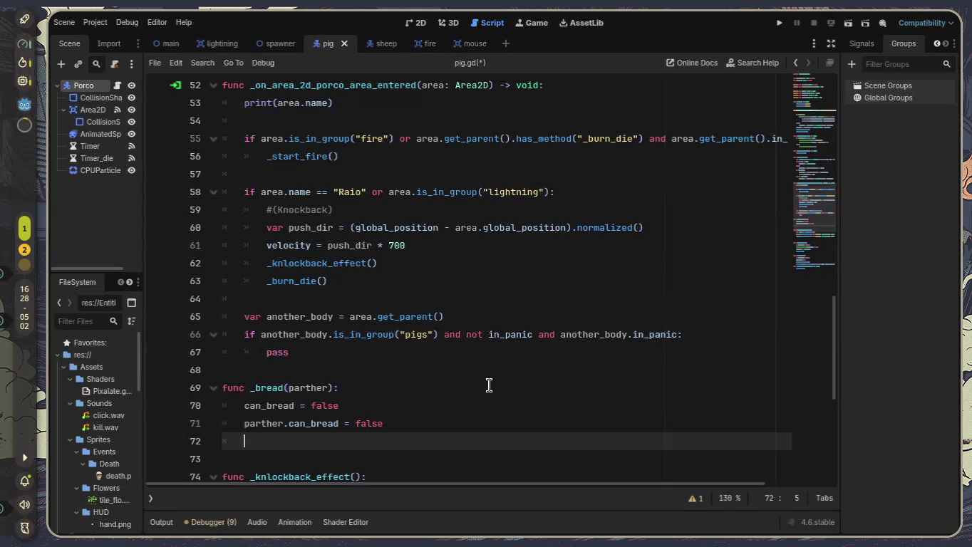
scroll(489, 386, "down", 1)
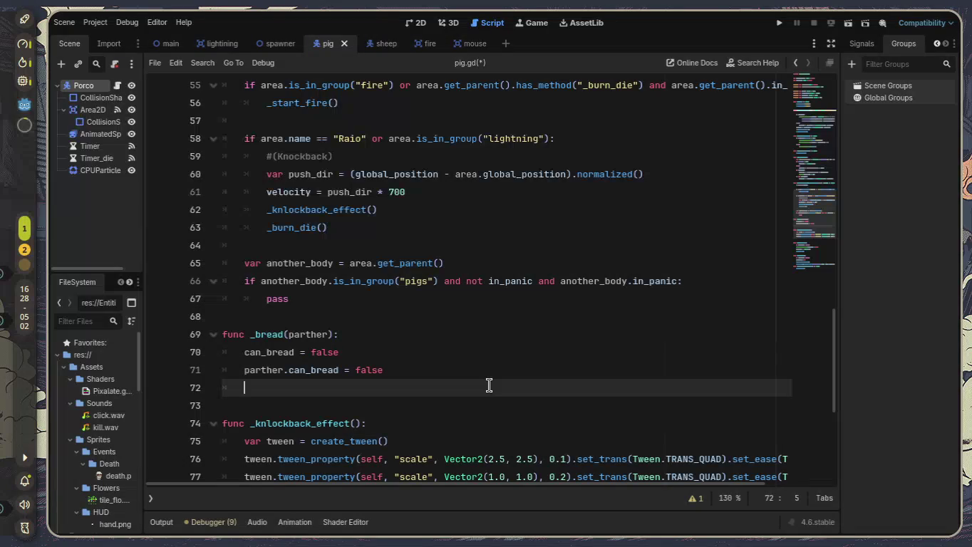
key("Up")
key("Up")
Step: Fix 'parther' to 'partner' in the _bread signature on line 69
key("Up")
key("Down")
key("Up")
key("Right")
key("Right")
key("Right")
key("Right")
key("Right")
key("Right")
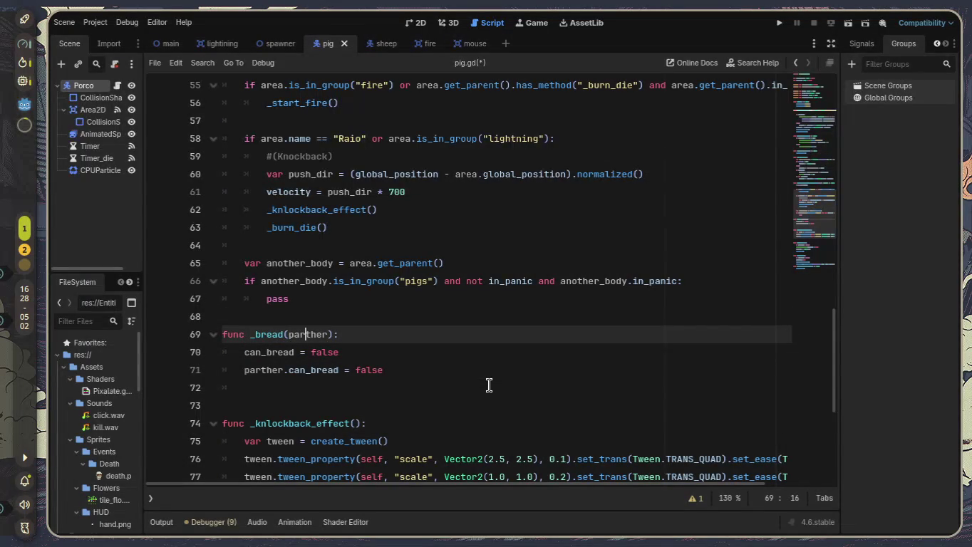
key("Right")
key("Right")
key("BackSpace")
type("n")
Step: Fix 'parther' on line 71 so it reads partner.can_bread = false, then go to empty line 72
key("Down")
key("Left")
key("Left")
key("Left")
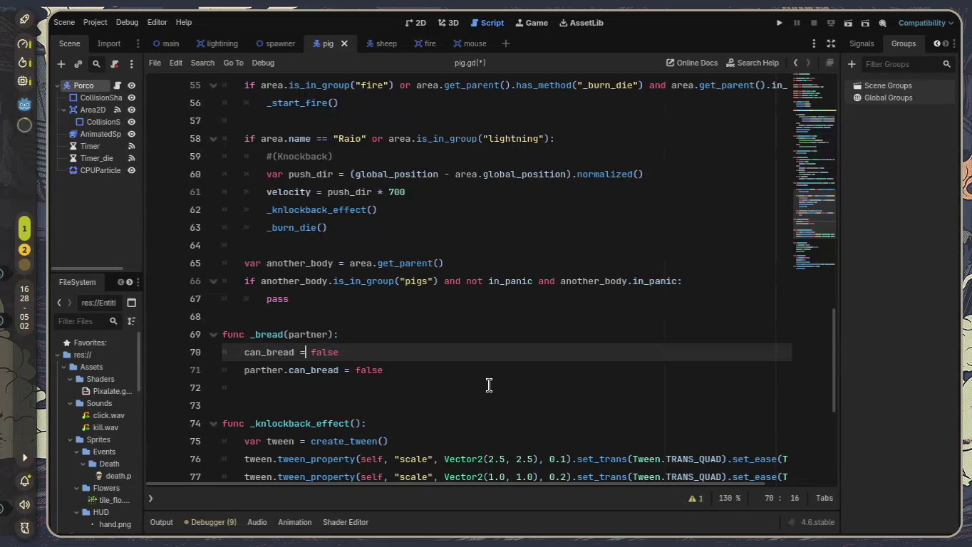
key("Down")
key("Left")
key("Left")
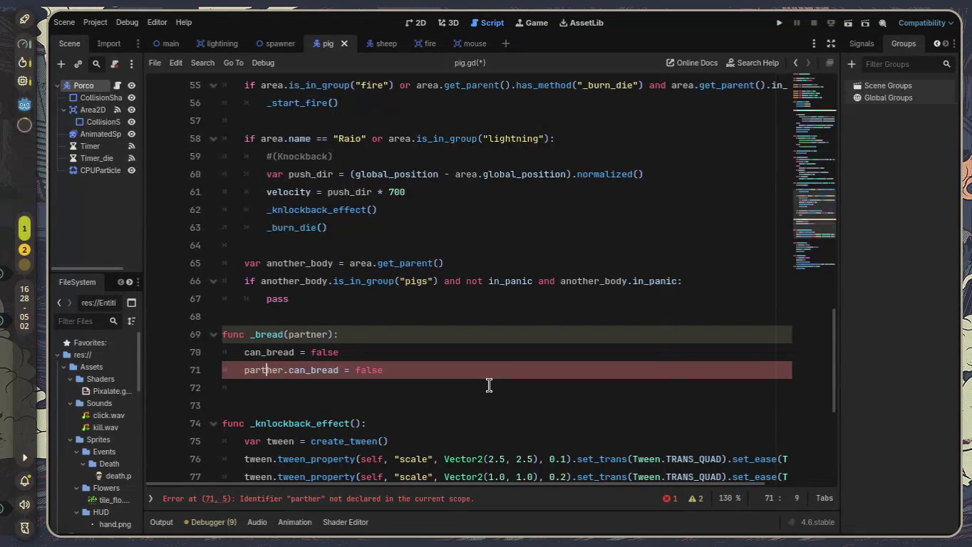
key("BackSpace")
type("n")
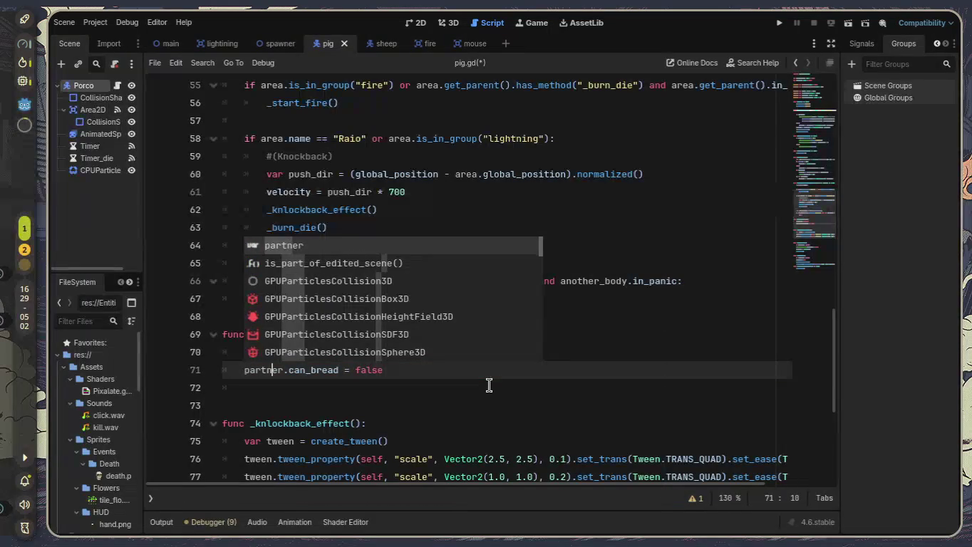
key("Down")
left_click(488, 385)
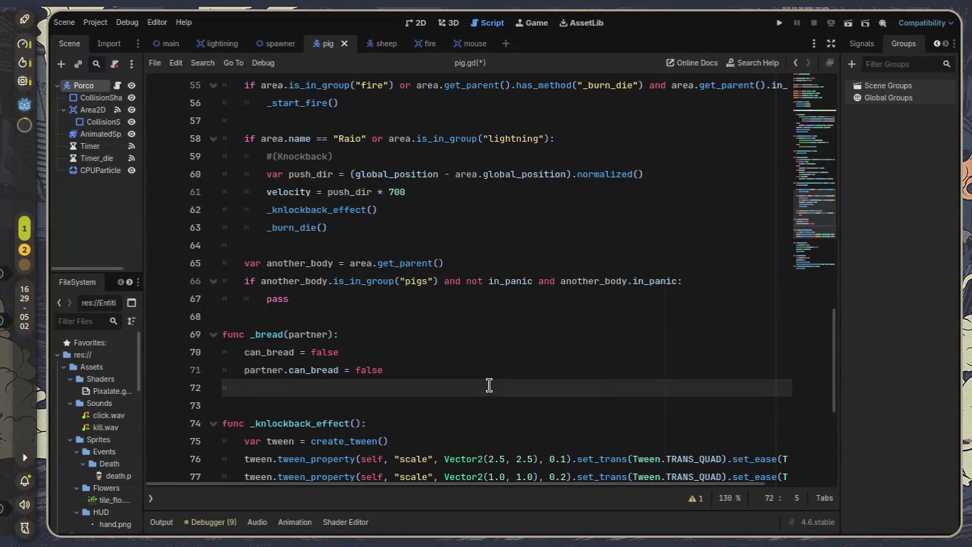
Step: Write modulate = Color.BLUE on line 72 of _bread and start a new line
type("modul")
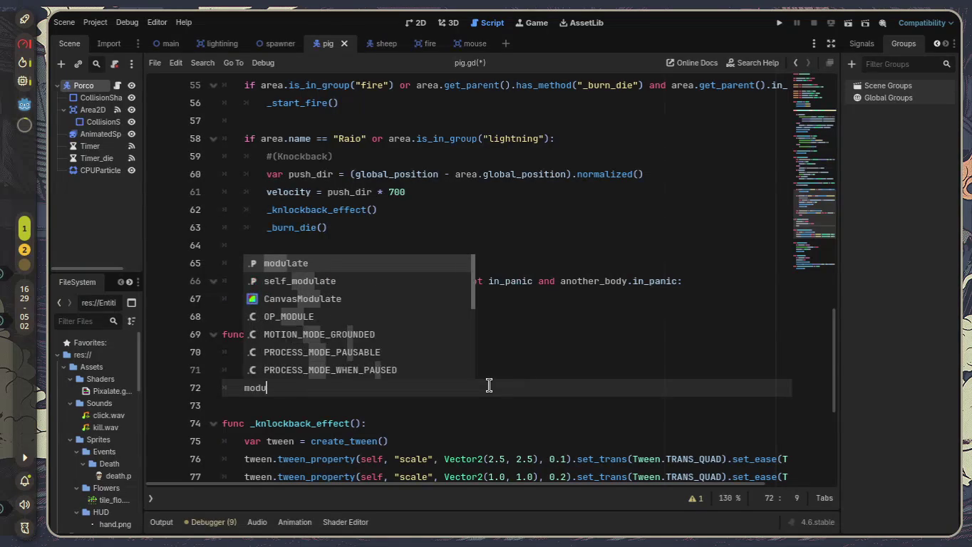
key("Return")
type(".")
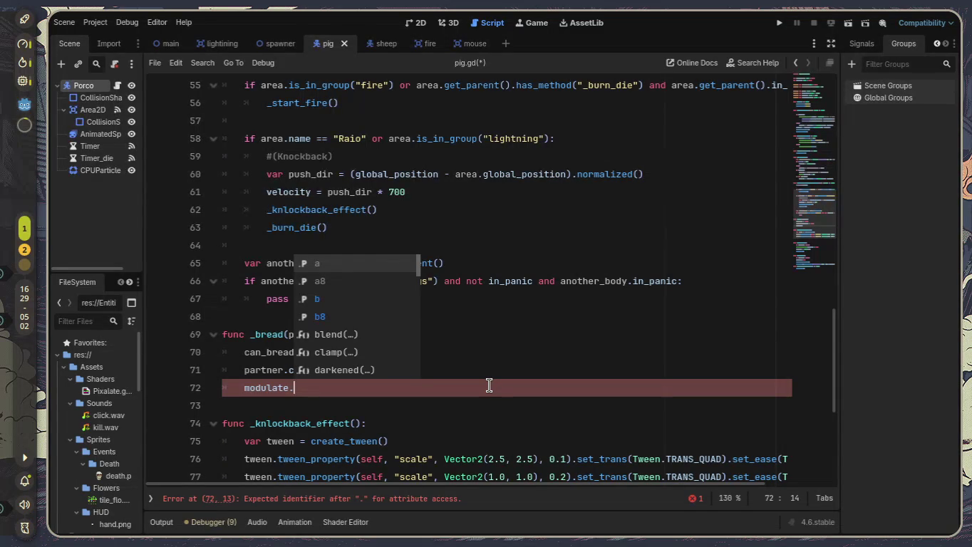
key("BackSpace")
type("= CLo")
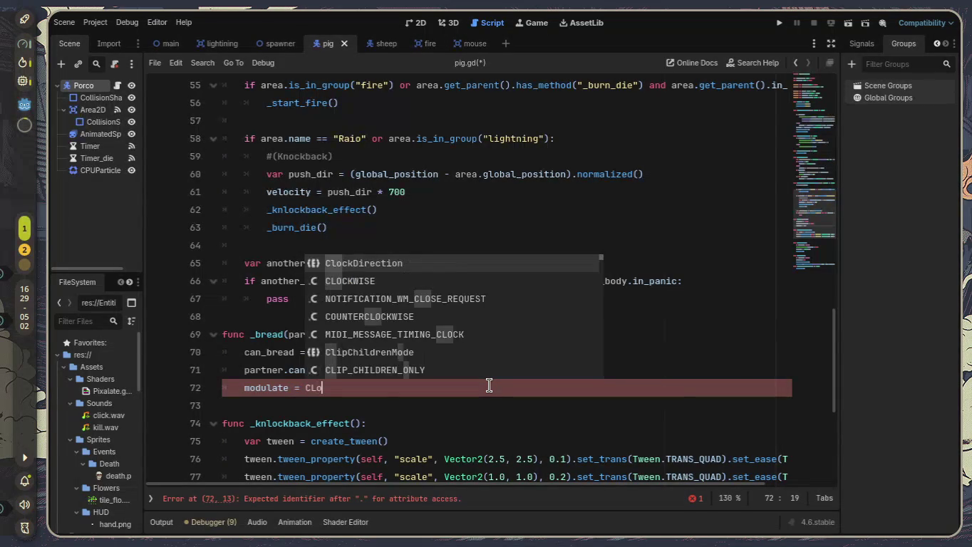
key("BackSpace")
key("BackSpace")
key("BackSpace")
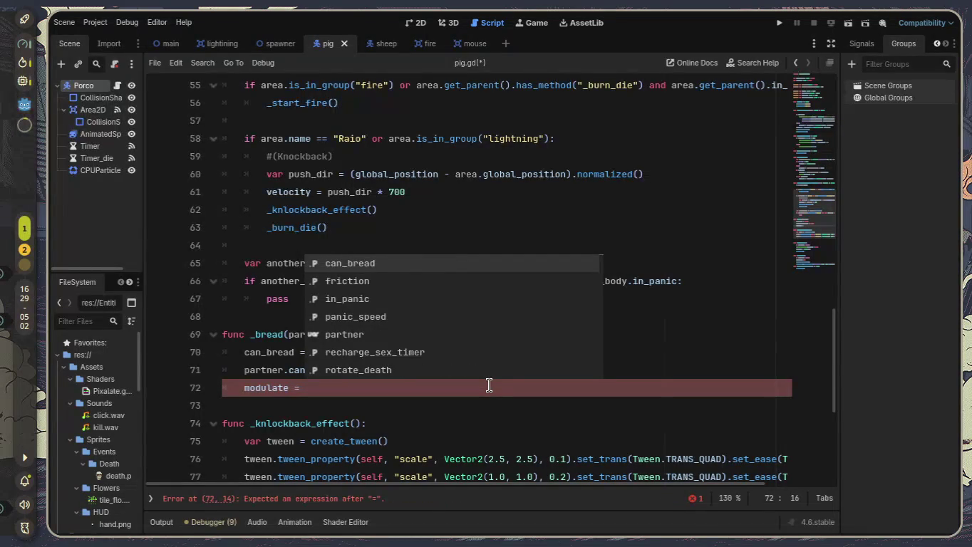
type("Coll")
key("BackSpace")
key("Down")
type("or.")
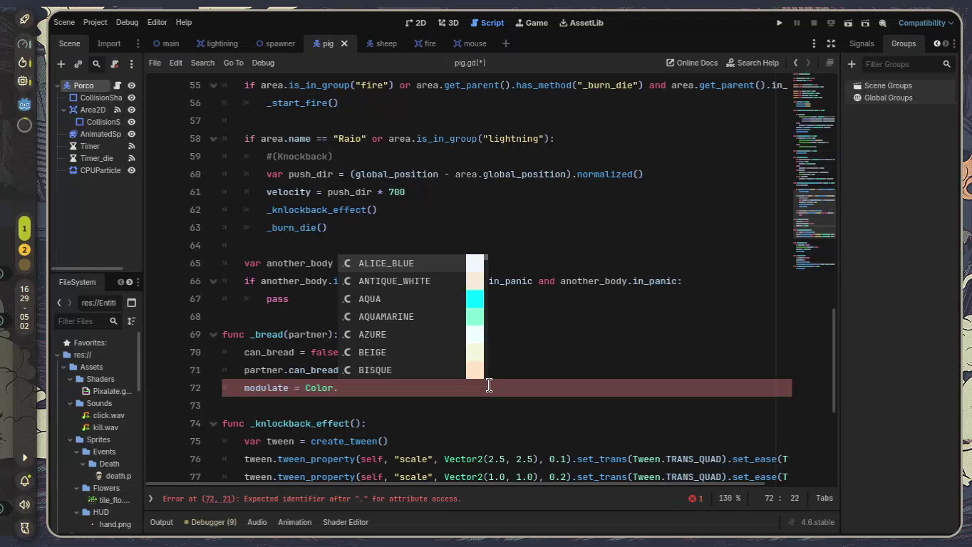
type("Bl")
key("Down")
key("Down")
key("Down")
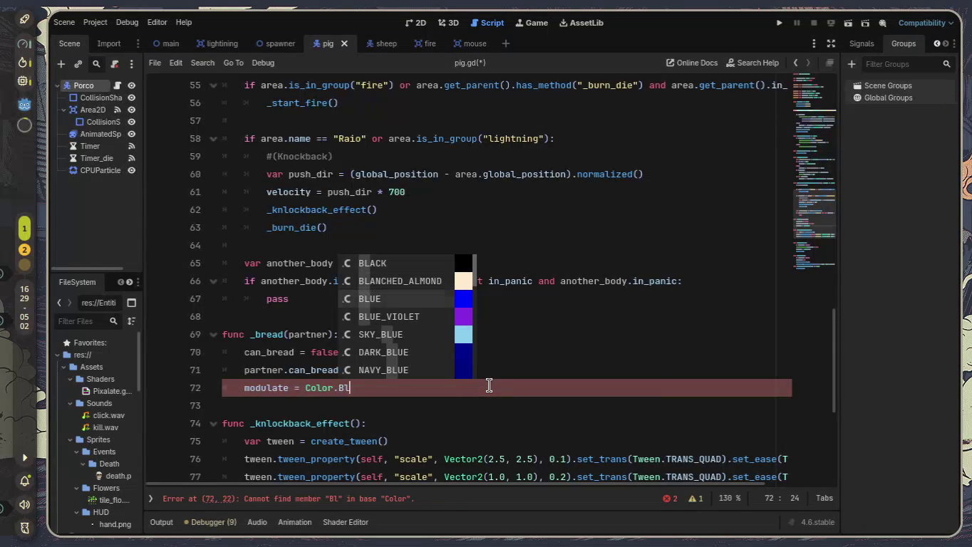
key("Up")
key("Up")
key("Up")
key("Return")
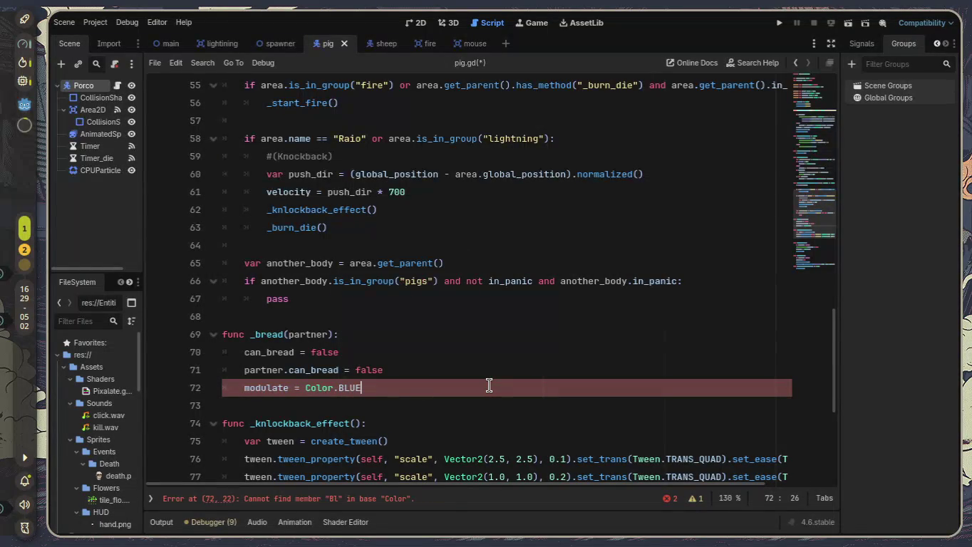
key("Return")
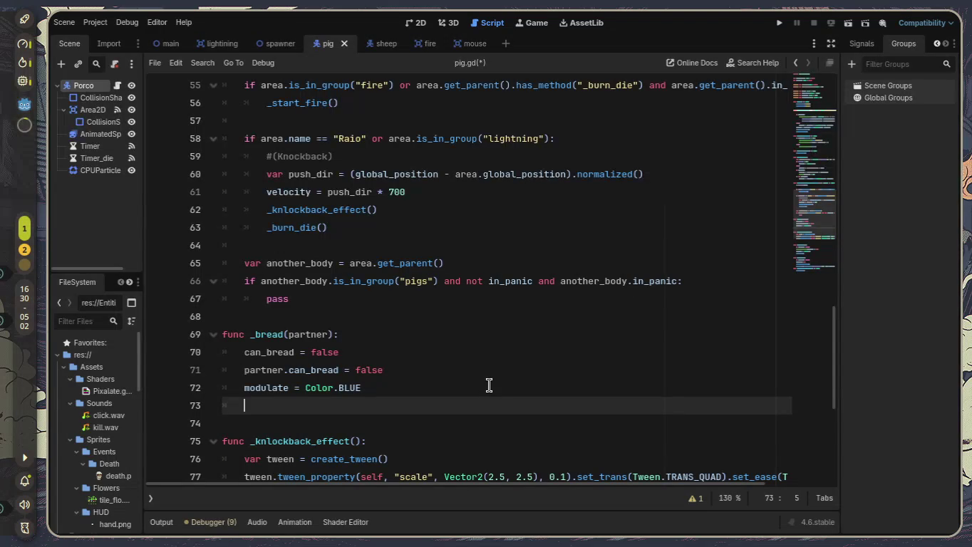
type("var ")
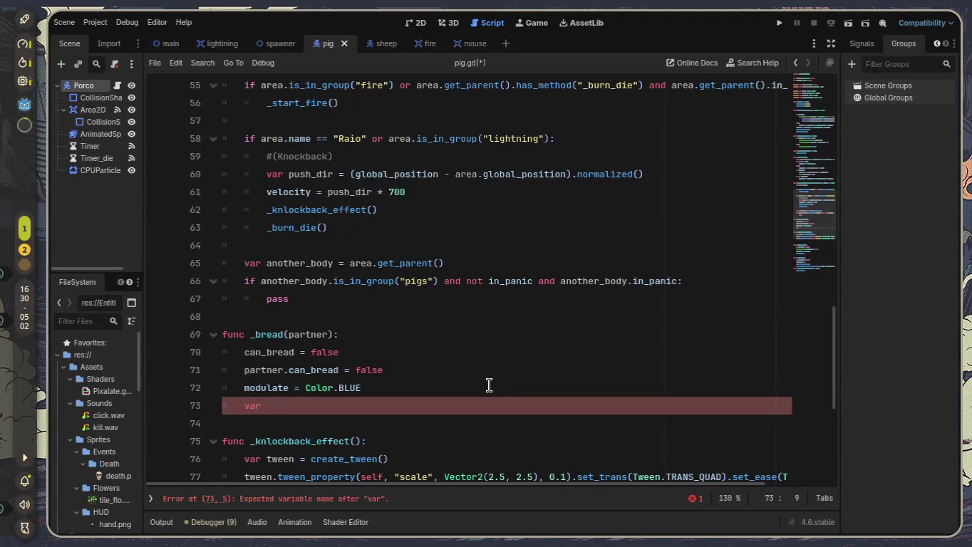
type("puppy")
type("_pos ")
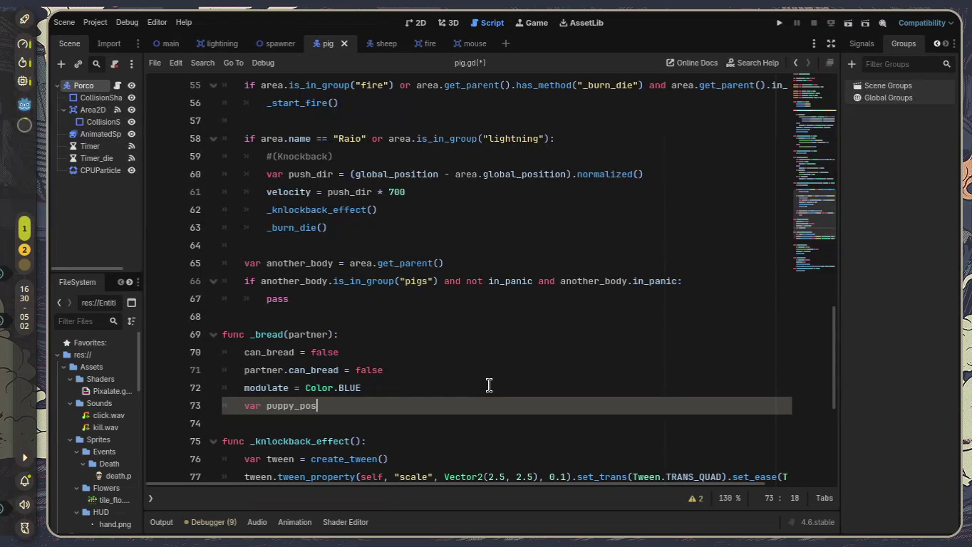
type("= ")
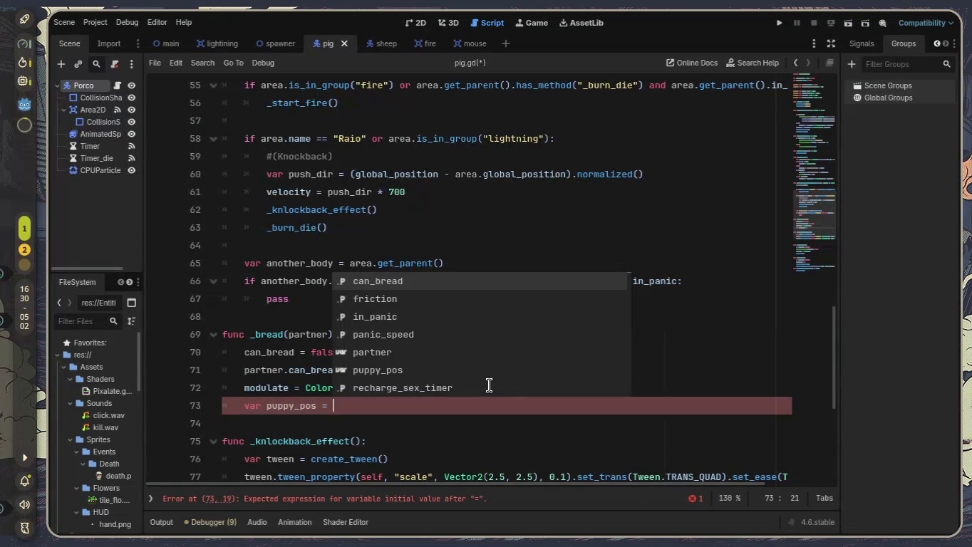
type("(global")
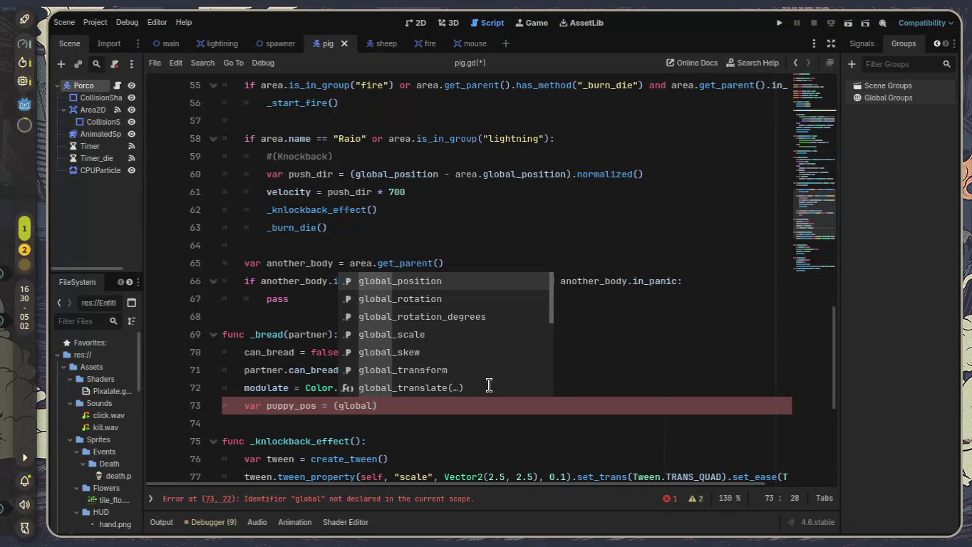
Step: Complete line 73 as var puppy_pos = (global_position + partner.global_position) / 2
key("Return")
type(".")
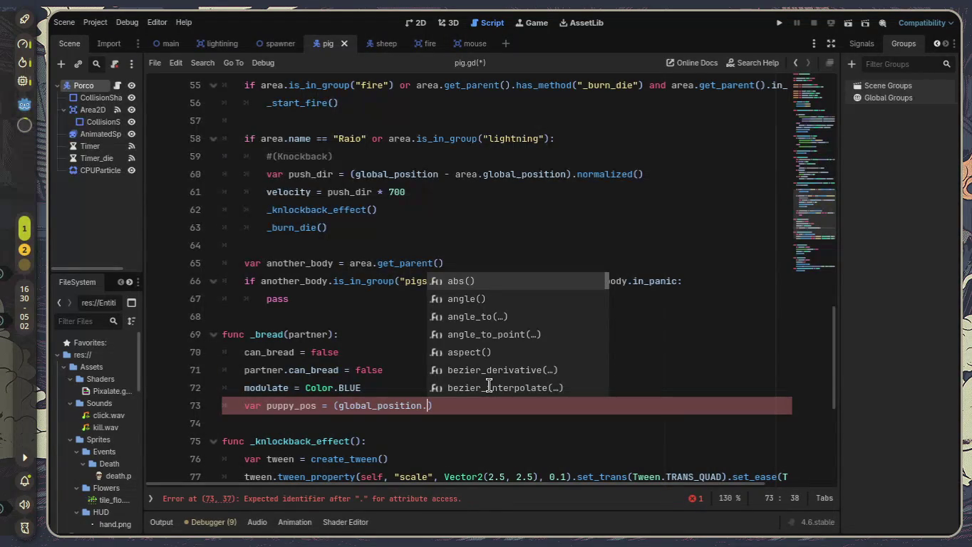
key("BackSpace")
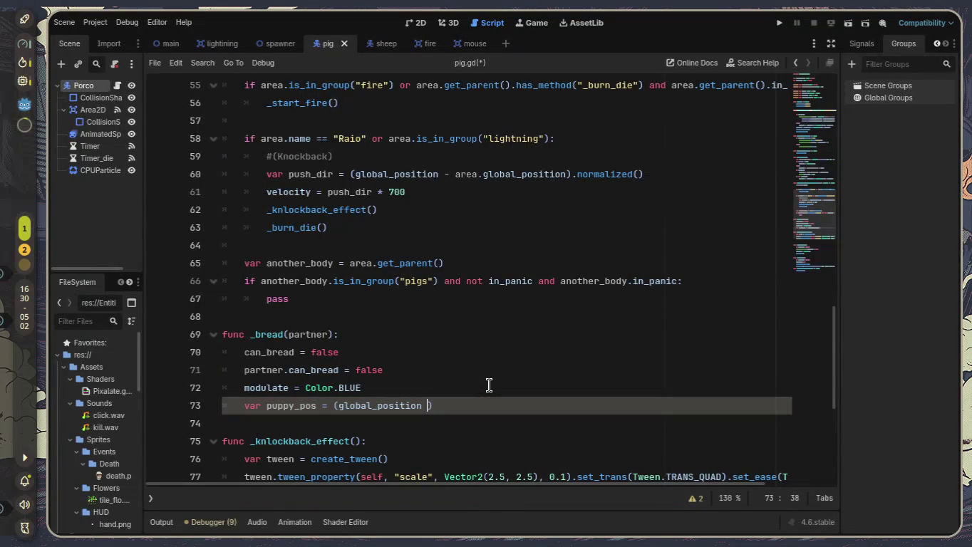
type("+ ")
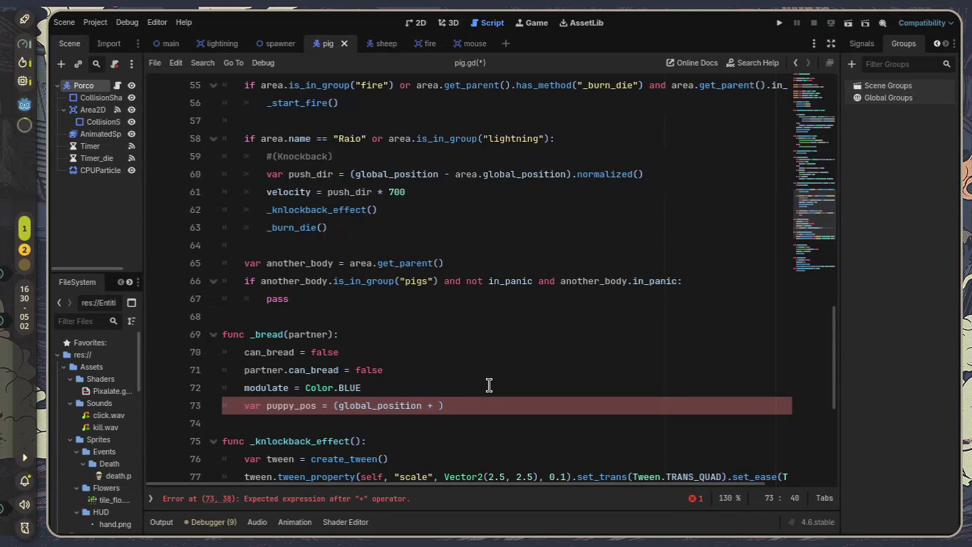
type("partt")
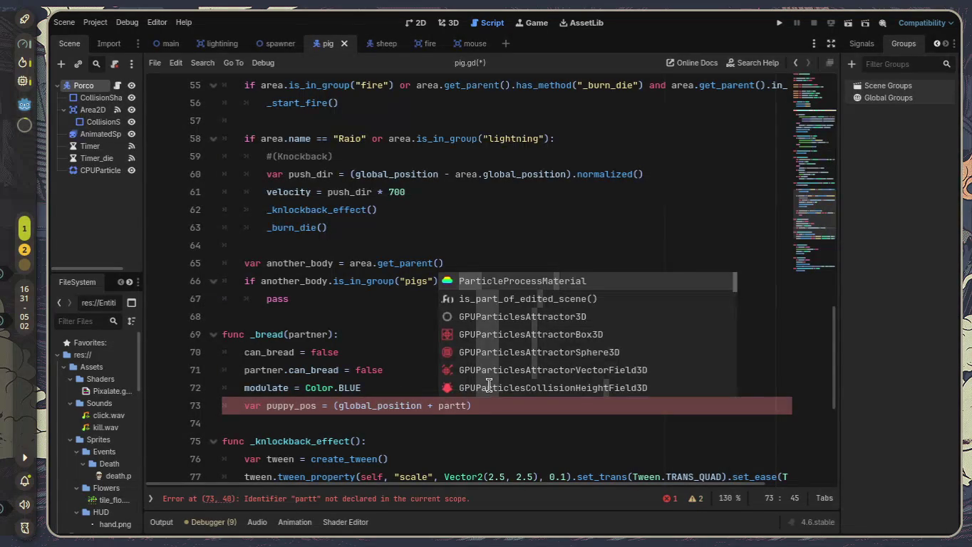
key("BackSpace")
key("BackSpace")
key("Return")
type(".global_position")
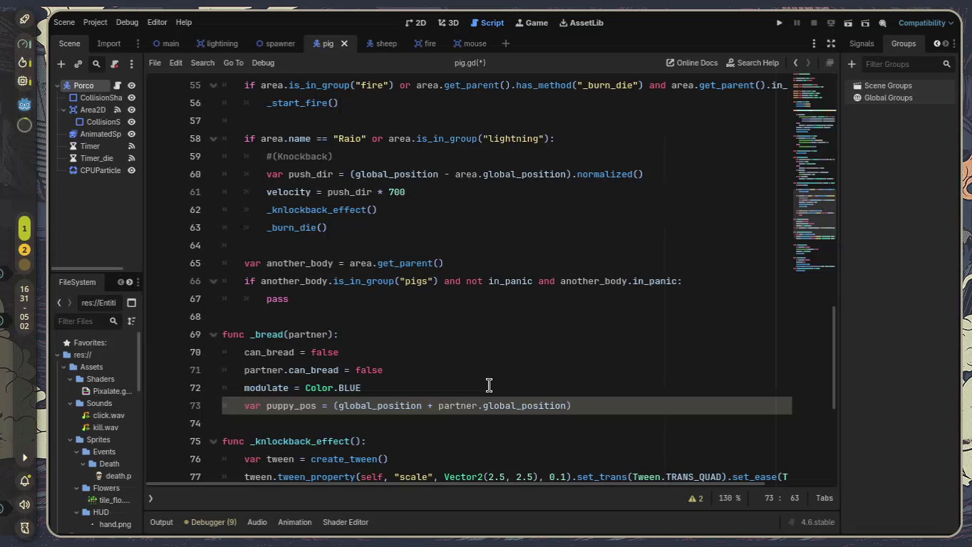
type(") ")
type("/ 2")
key("Return")
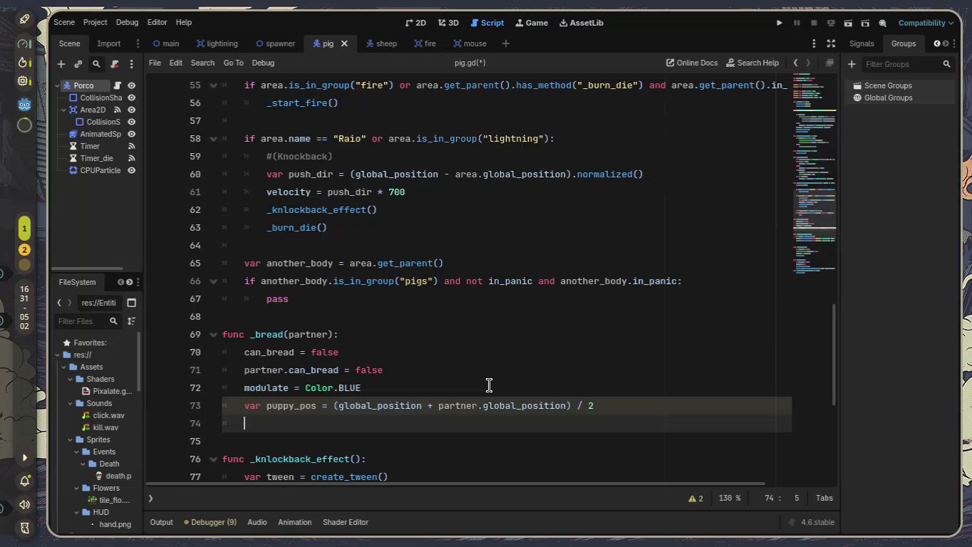
Step: Start line 74 with a Global.add_mob.emit() call
type("Glom")
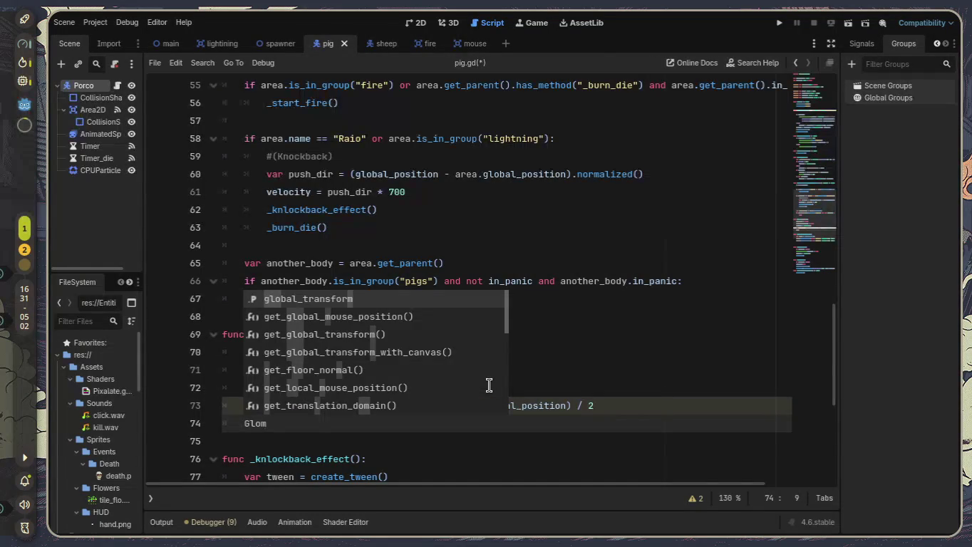
key("BackSpace")
type("bal.")
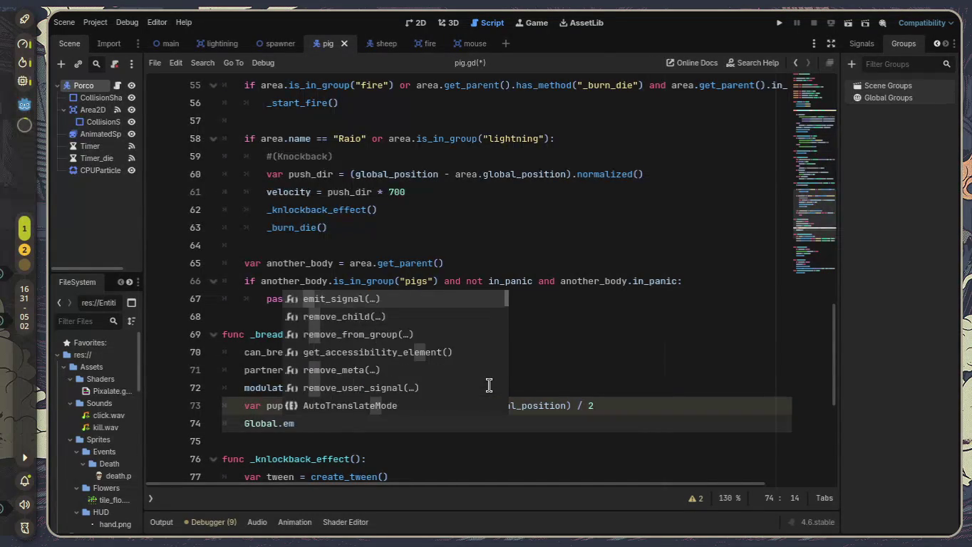
type("add_mob")
key("Return")
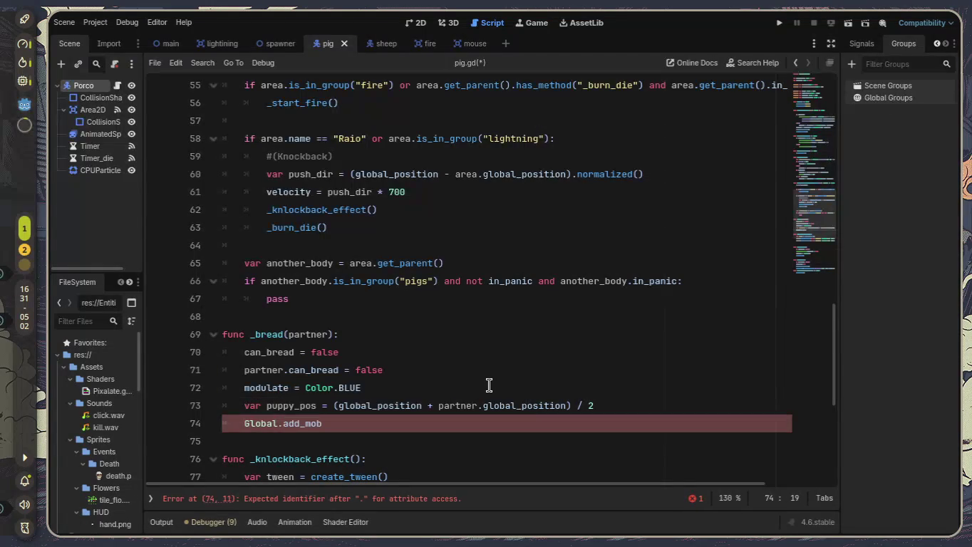
type("(")
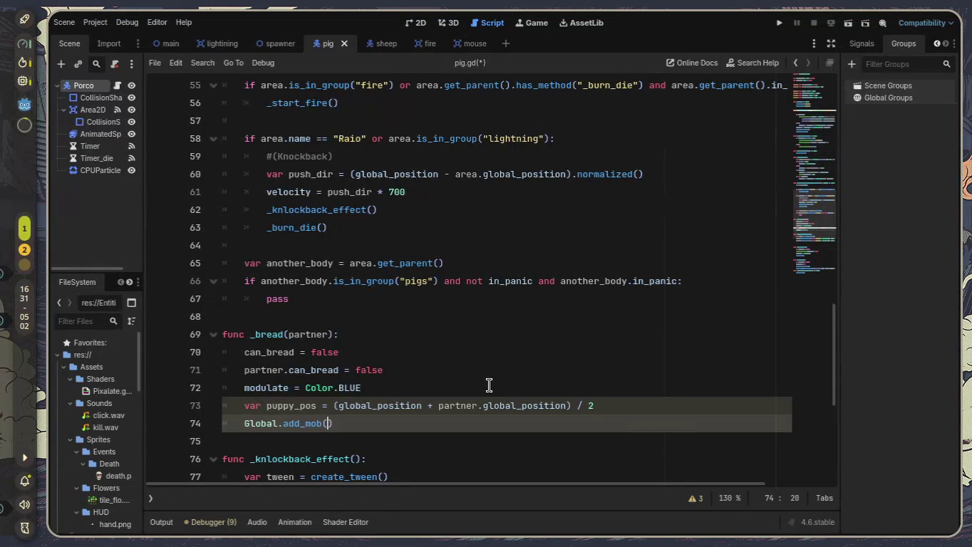
key("BackSpace")
type(".")
type("emit")
key("Return")
Step: Pass 0 and puppy_pos as the emit arguments, then add two blank lines below
type("0")
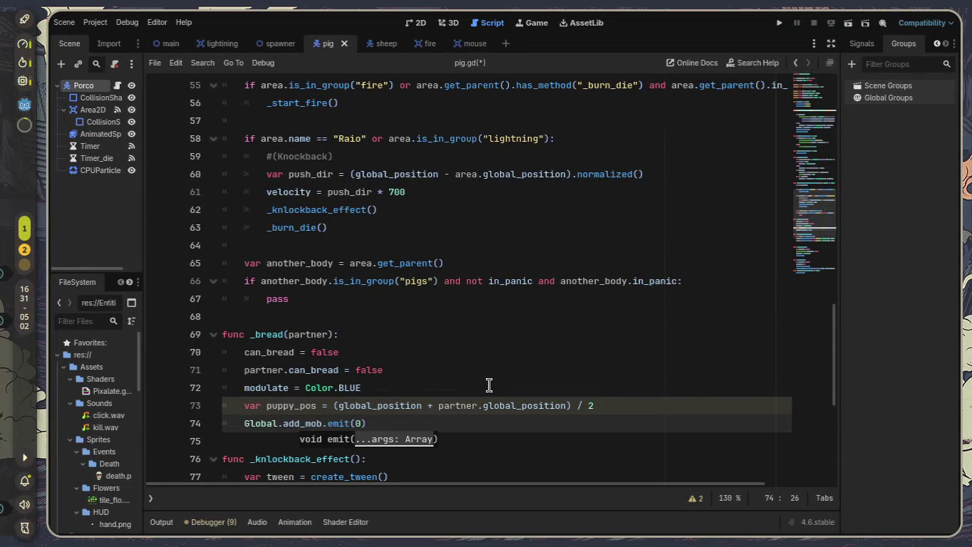
type(", pos")
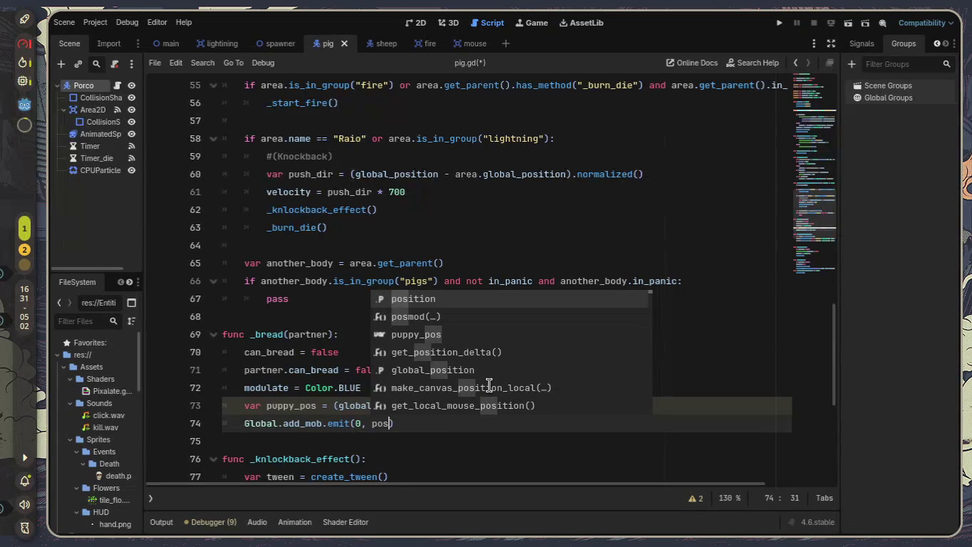
key("Down")
key("Down")
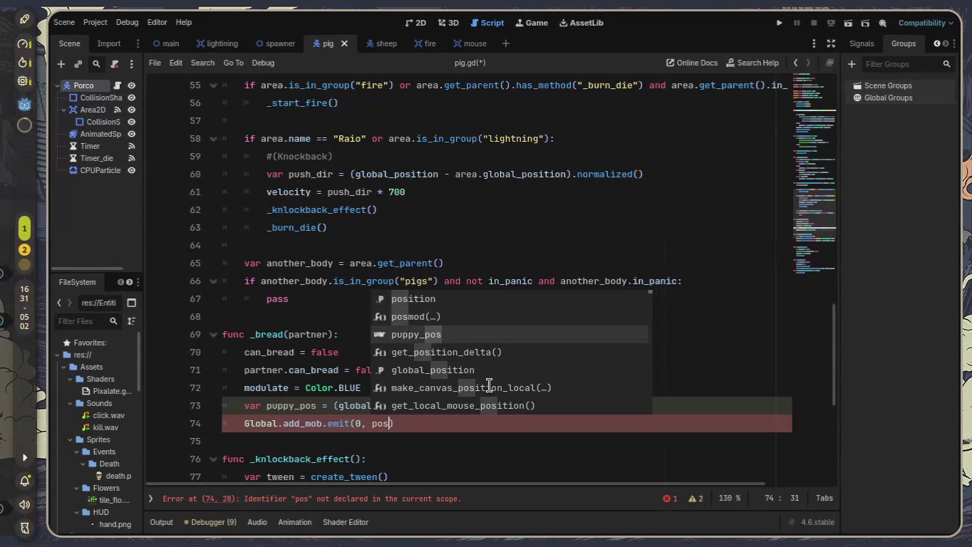
key("Return")
key("End")
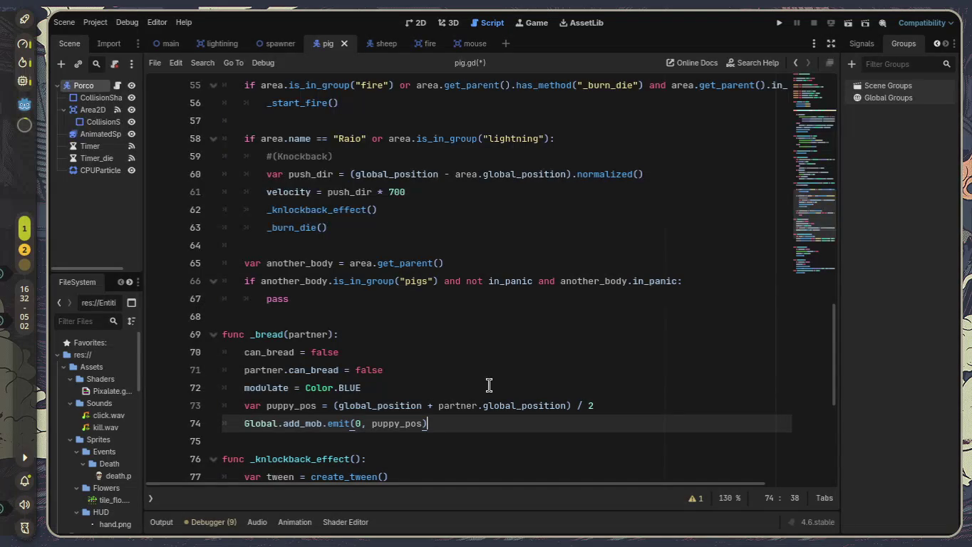
key("Return")
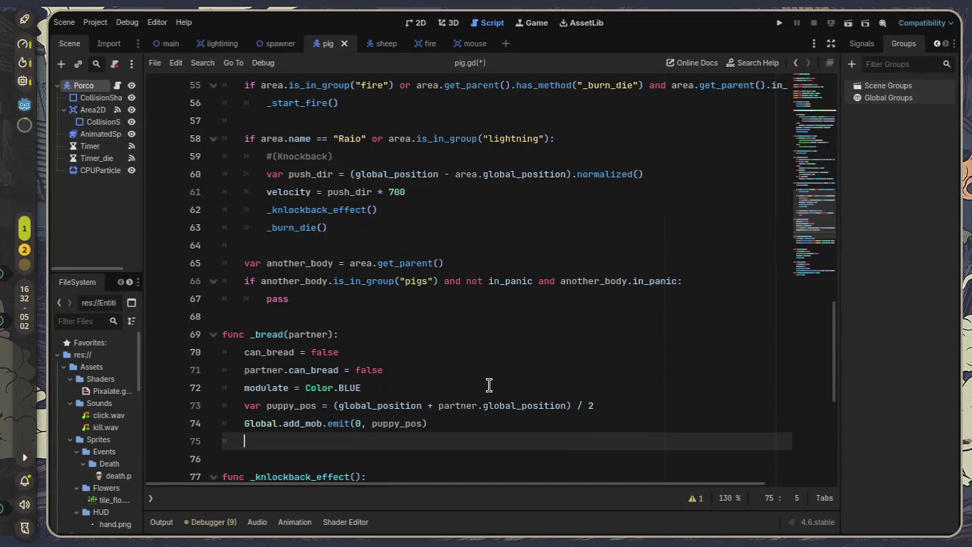
key("Return")
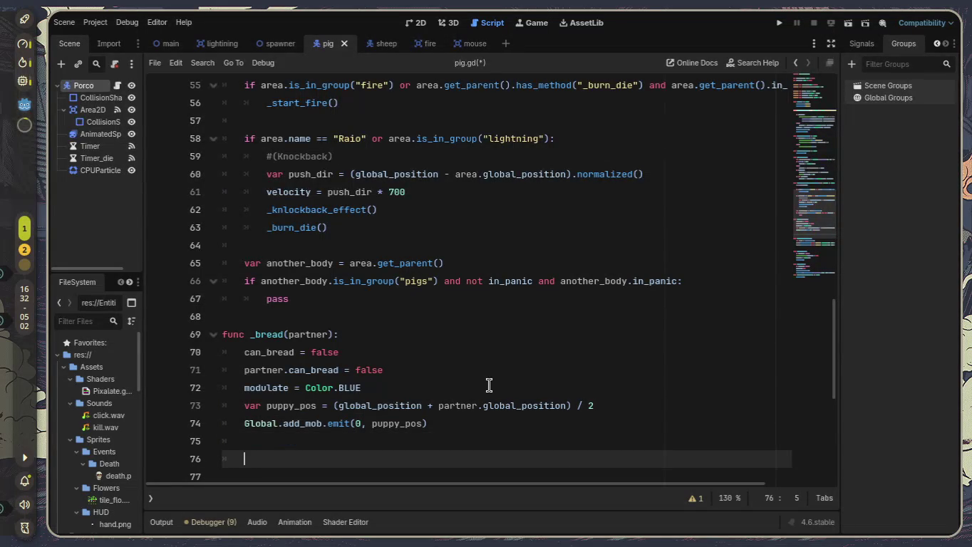
Step: On line 76 write get_tree().create_timer(recharge_sex_timer)
scroll(489, 385, "down", 1)
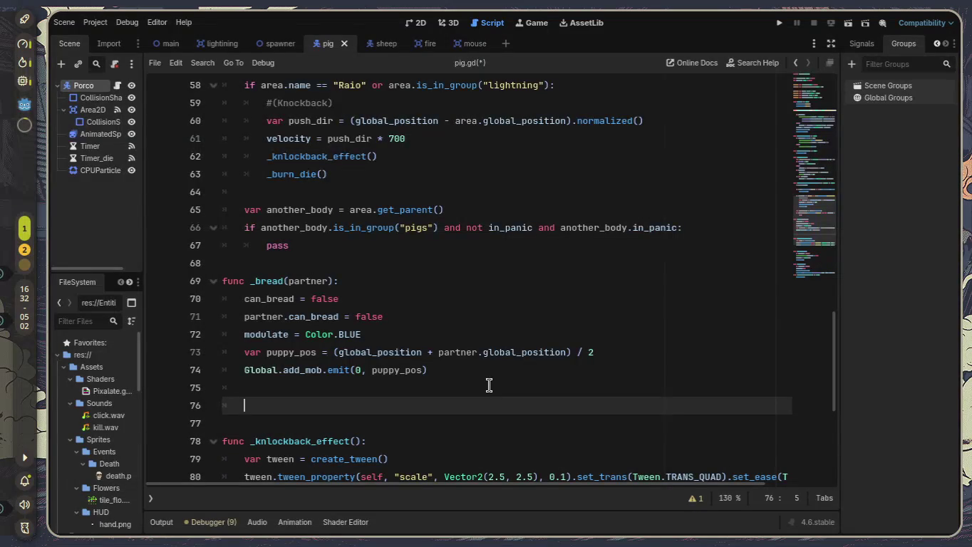
type("get_")
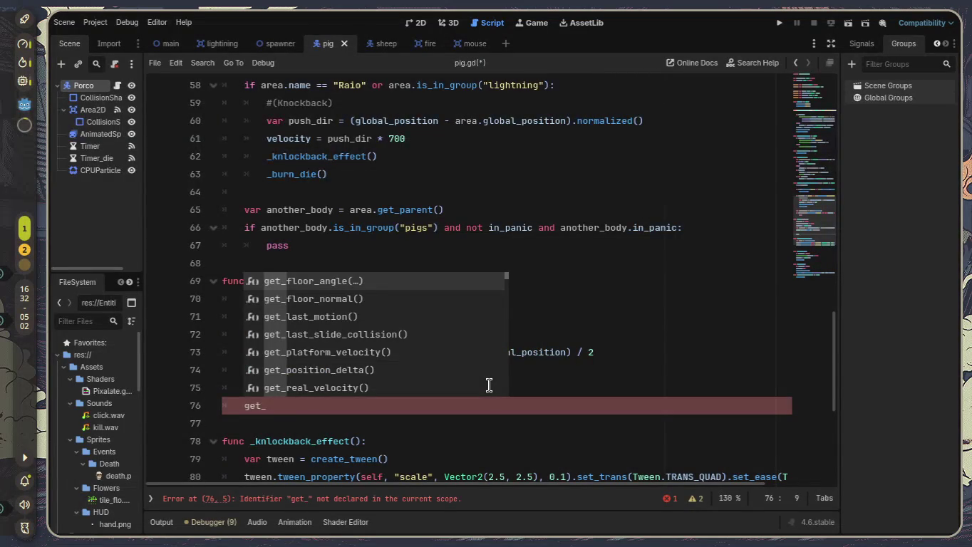
type("tree")
key("Return")
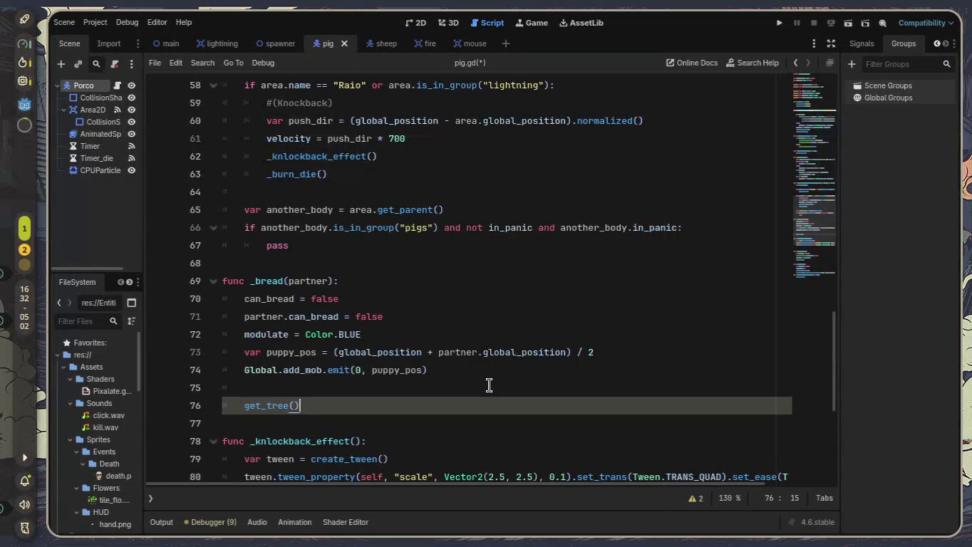
type(".crea")
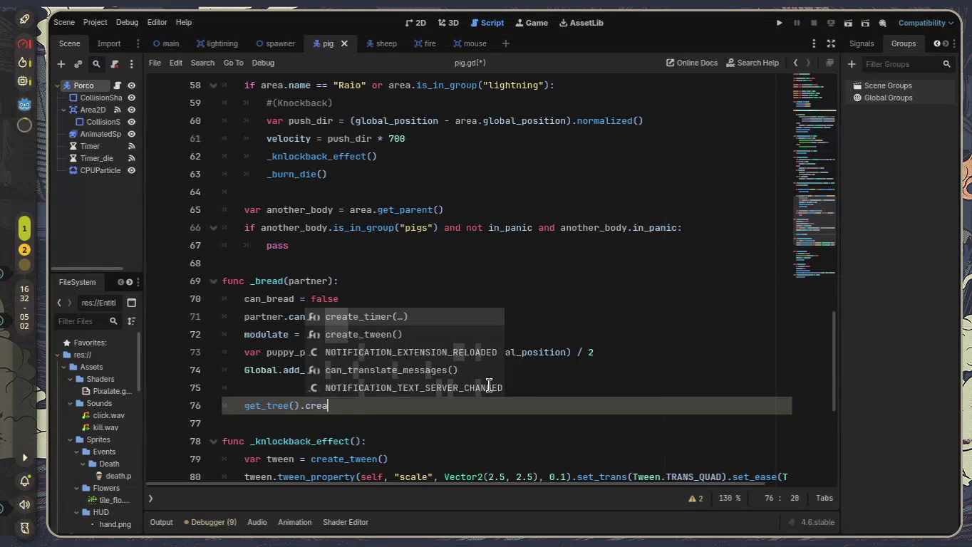
key("Return")
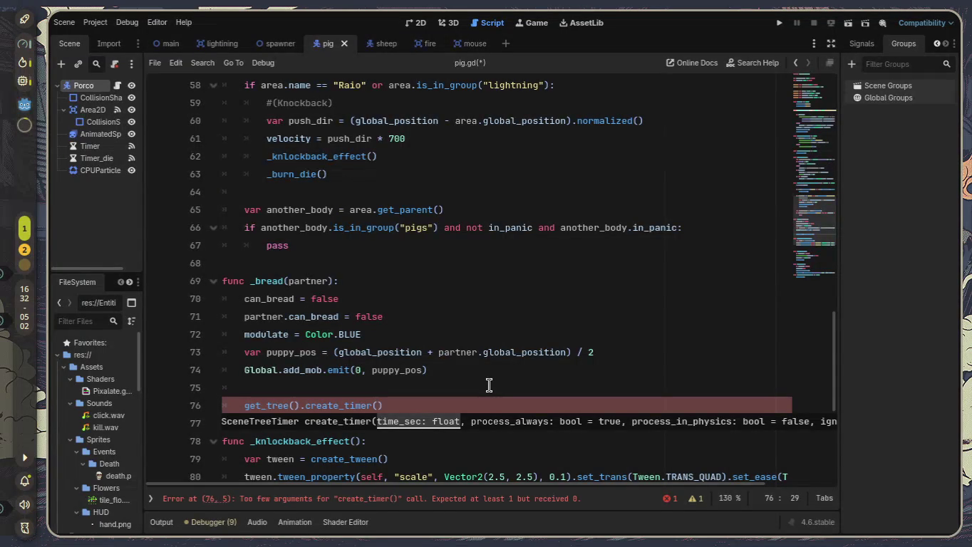
type("s")
type("ex")
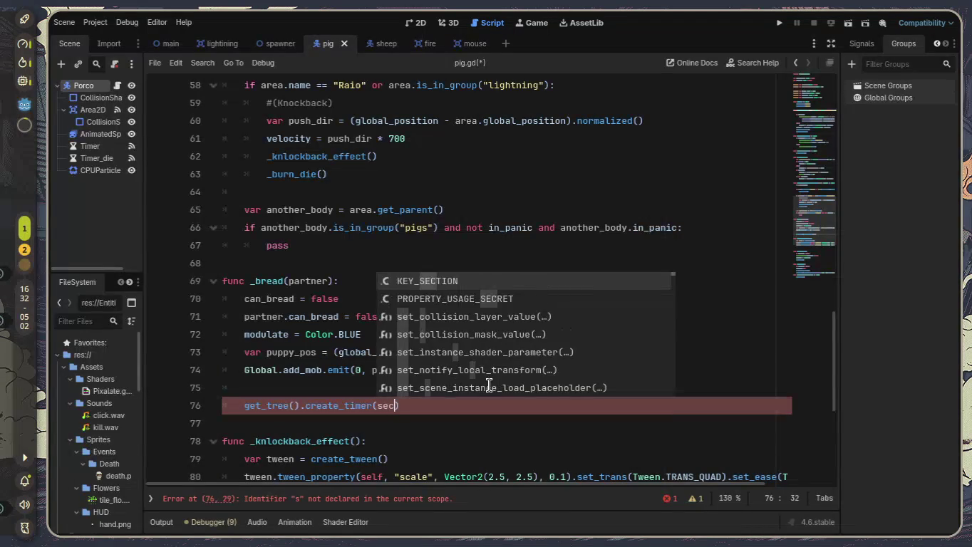
key("Return")
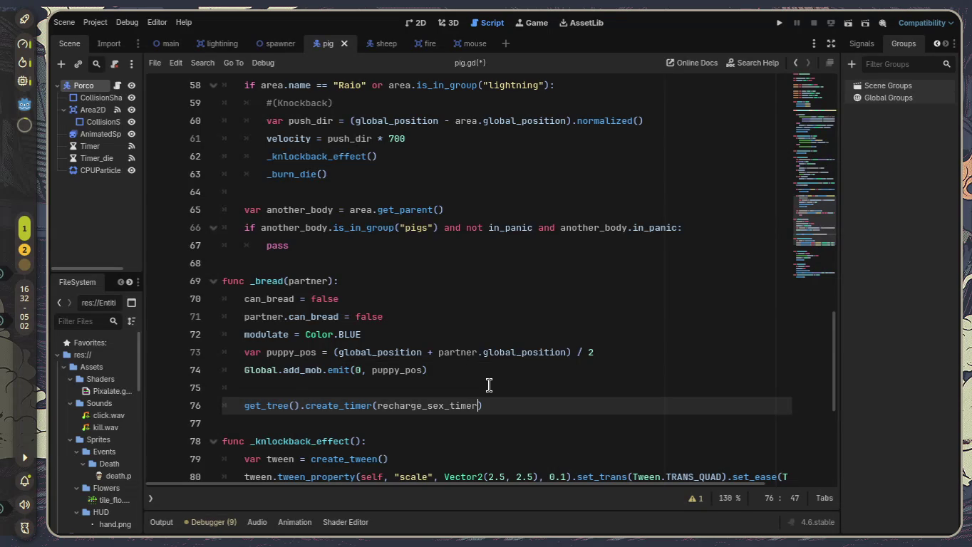
Step: Append .timeout.connect() to the timer line and add blank lines below it
key("End")
type(".")
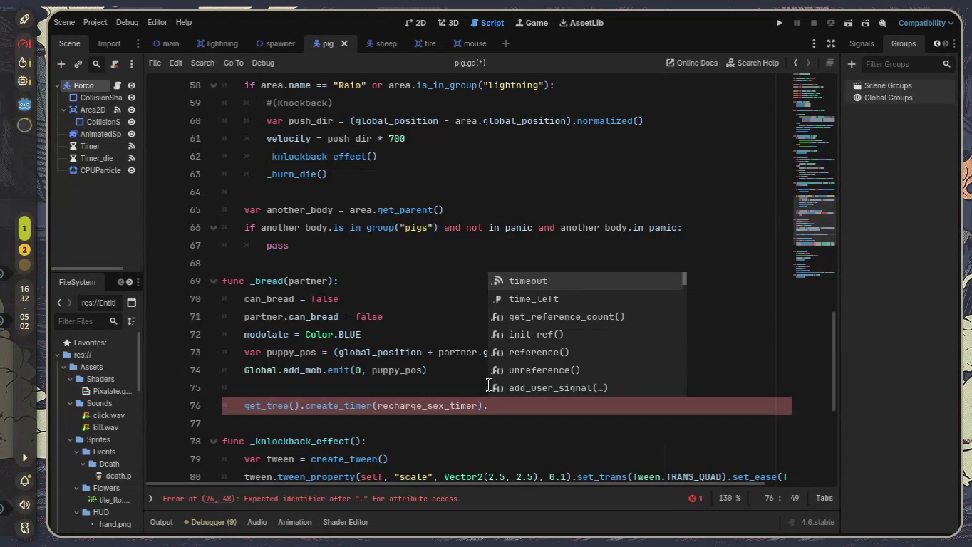
type("tinm")
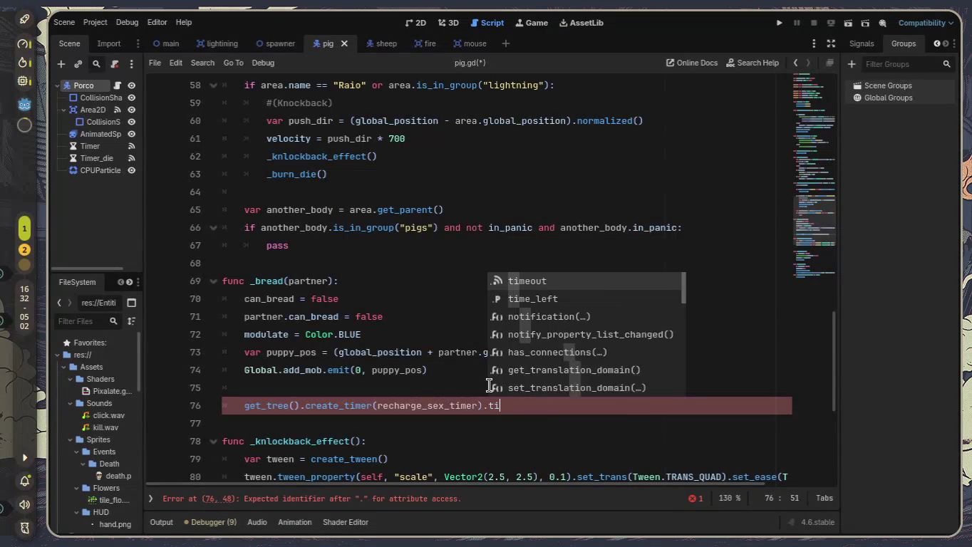
key("BackSpace")
key("BackSpace")
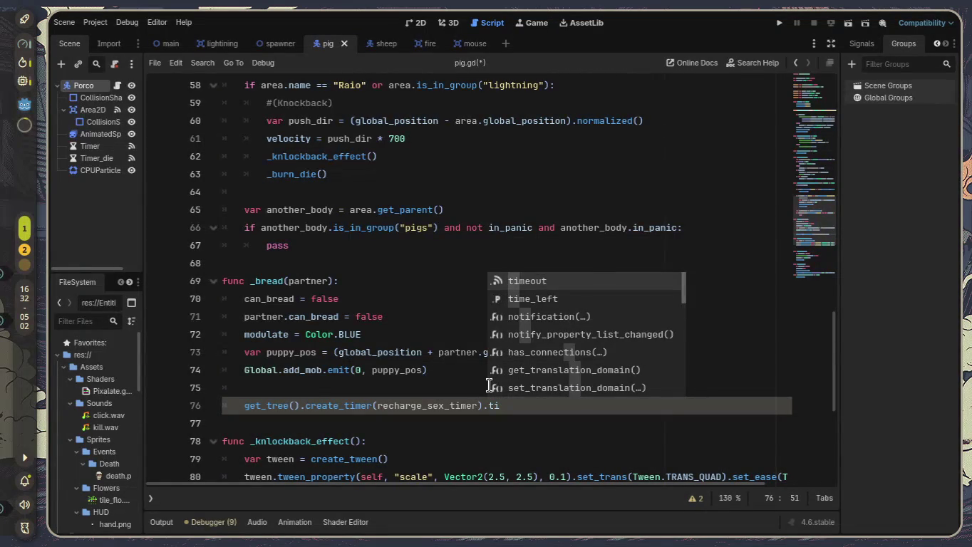
key("Return")
type(".conn")
key("Return")
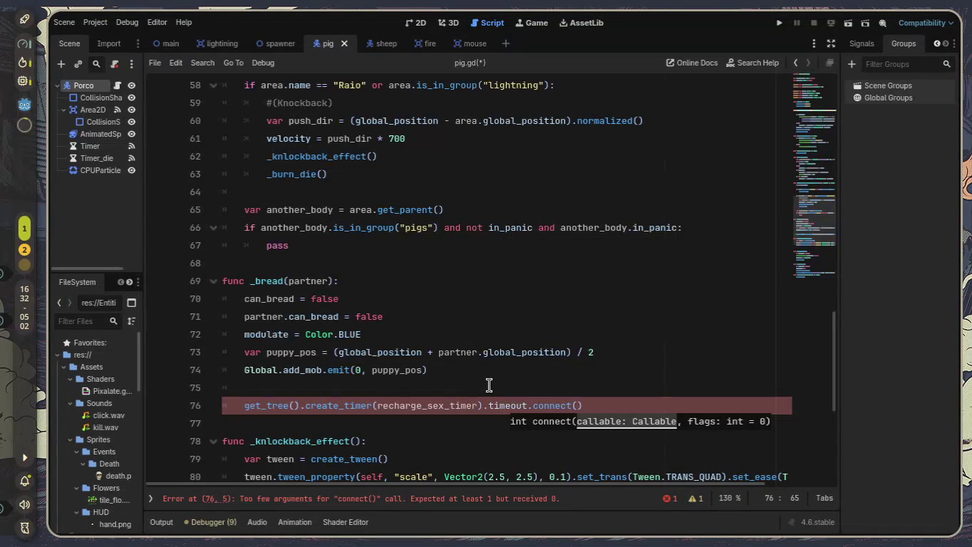
key("End")
key("Return")
key("Return")
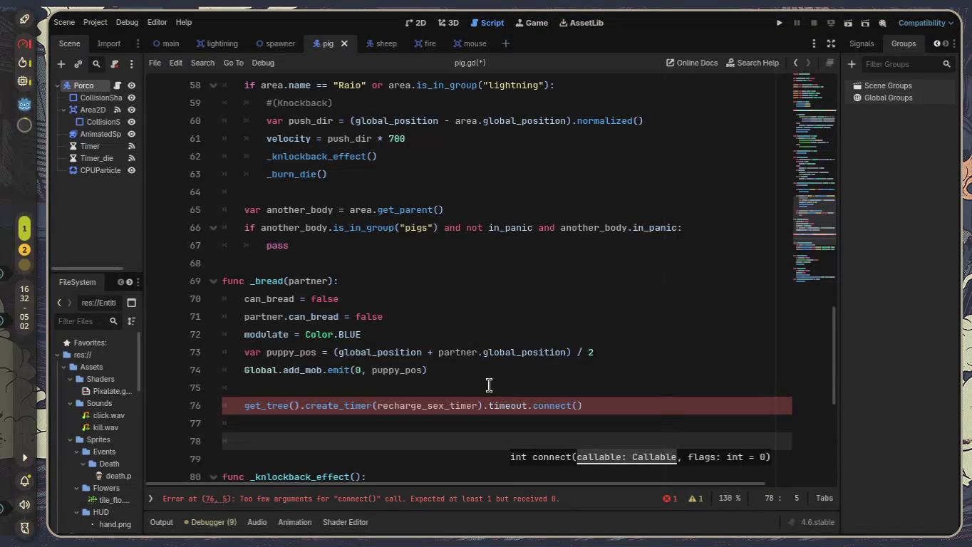
key("Return")
key("Return")
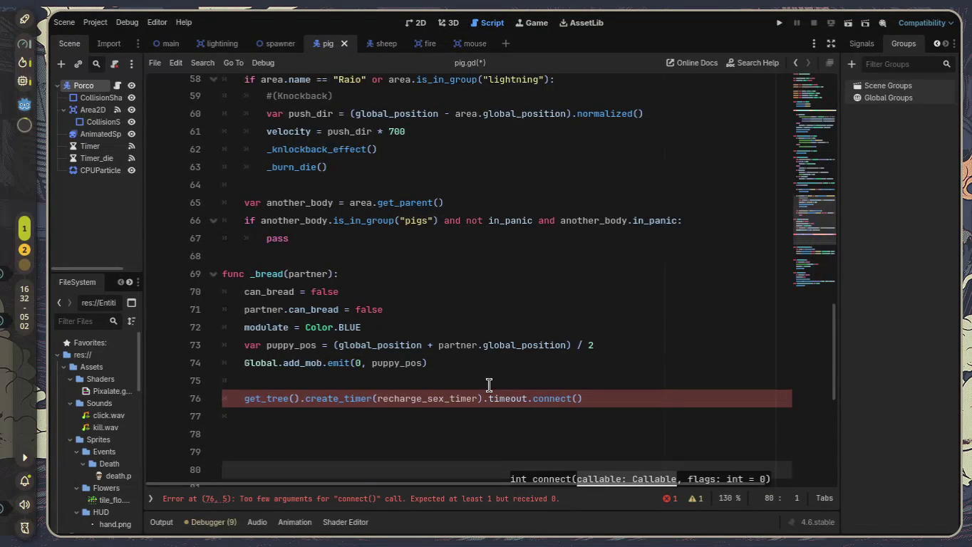
key("Up")
key("Up")
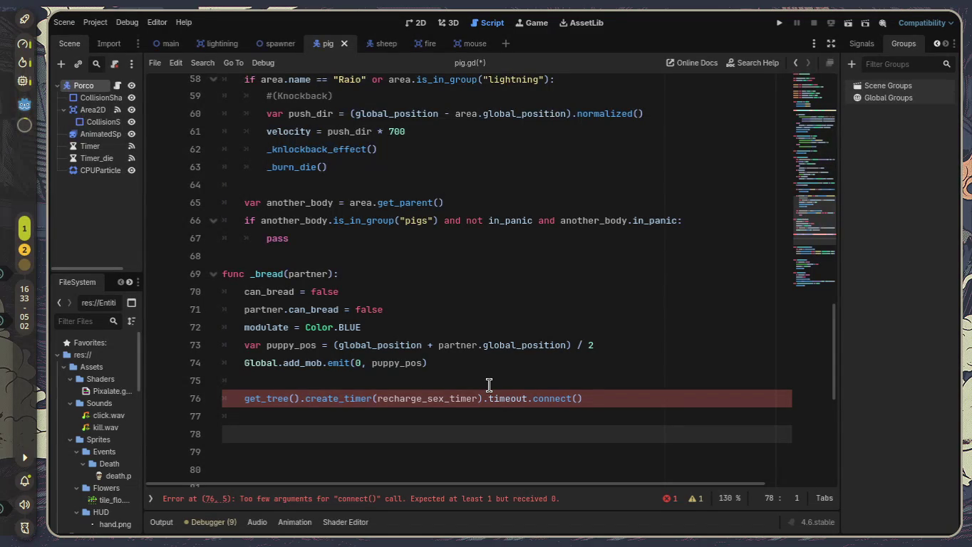
Step: Define a new func _reset_bread(): with a pass placeholder below the timer line
type("func ")
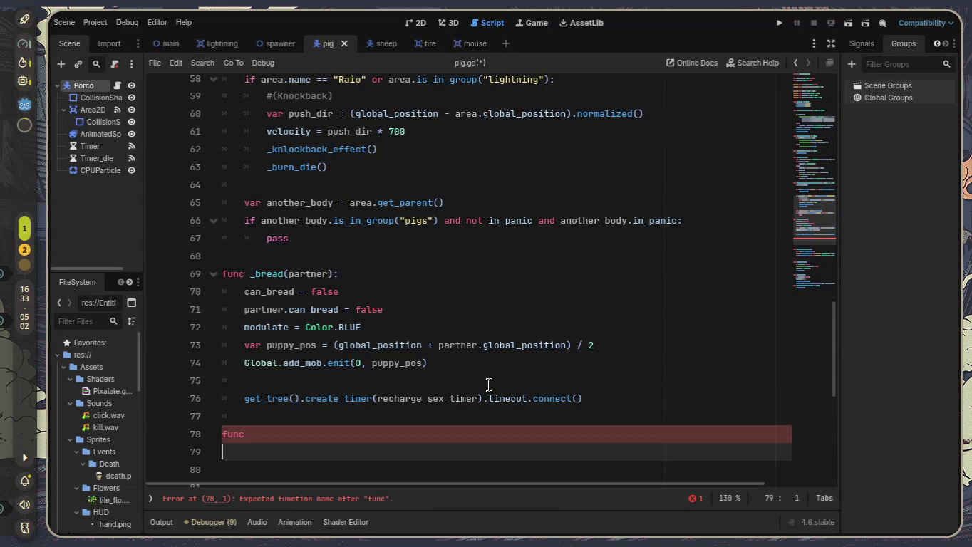
type("_reset")
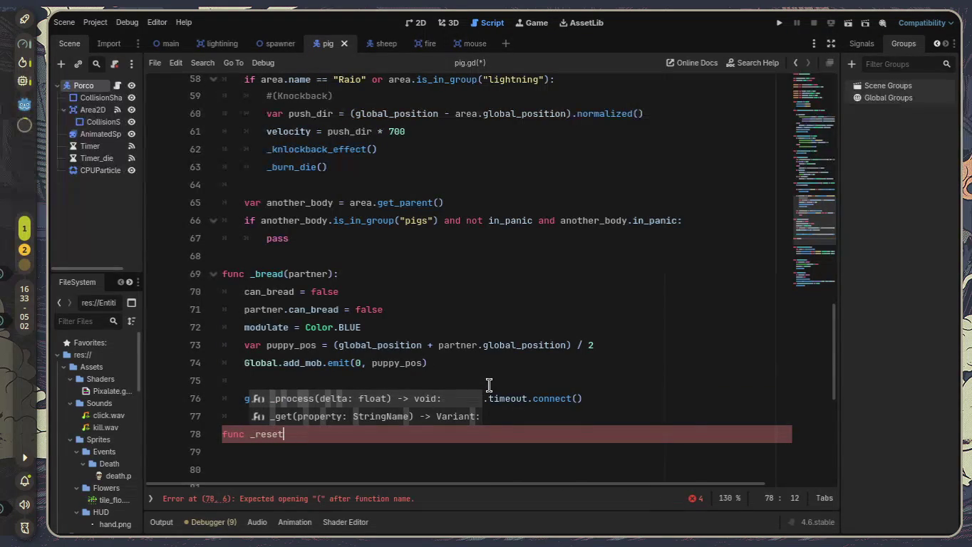
type("_sex")
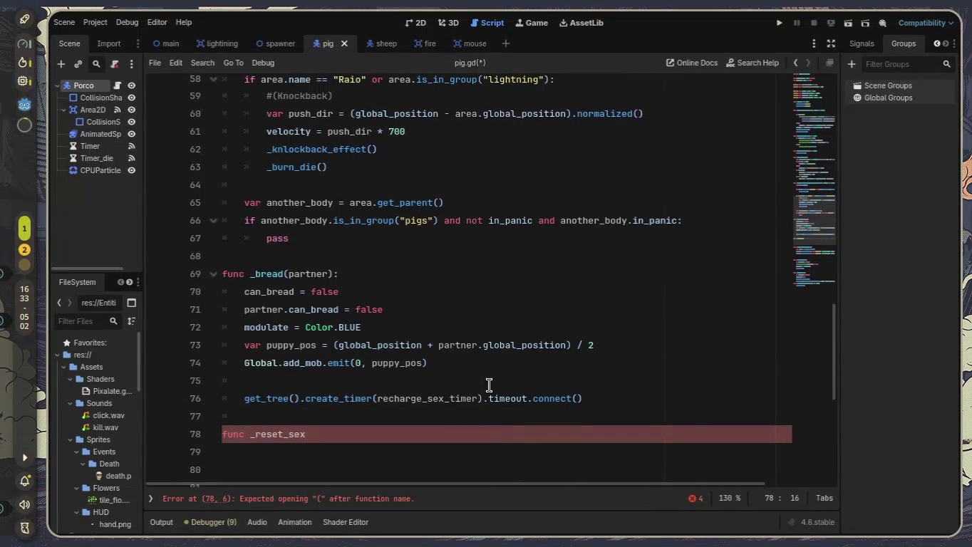
key("BackSpace")
key("BackSpace")
type("bread")
type("():")
key("Return")
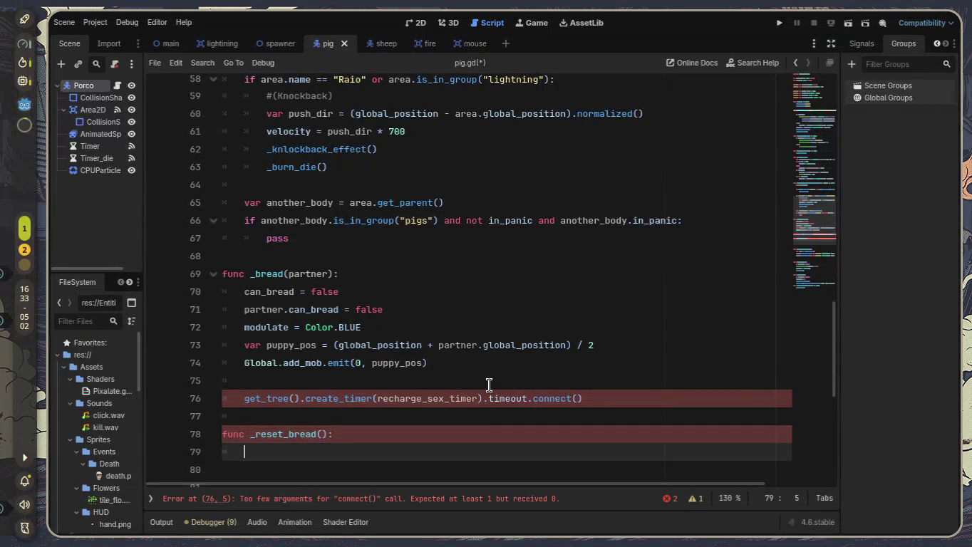
type("pass")
key("Up")
key("Up")
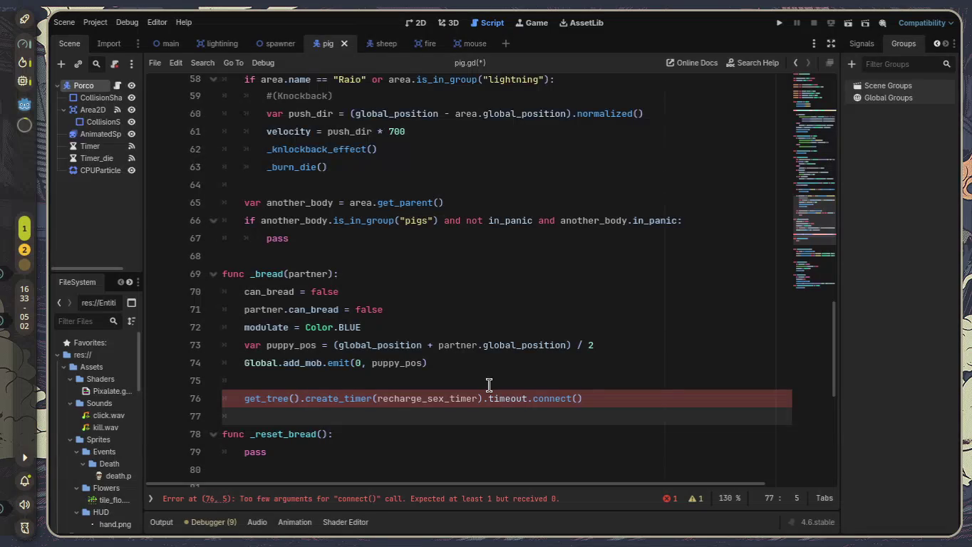
key("BackSpace")
Step: Pass _reset_bread as the connect() callback and delete the pass placeholder
key("Left")
key("Left")
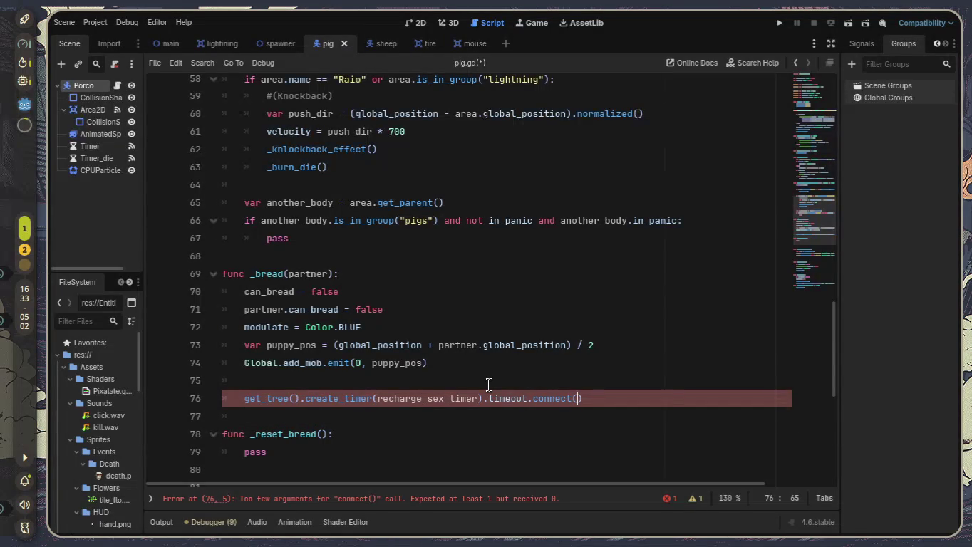
type("_res")
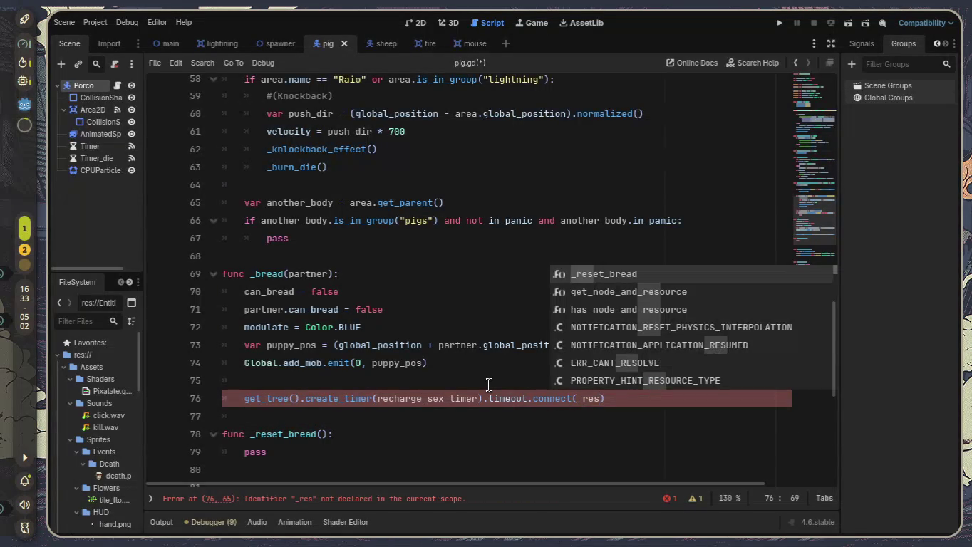
key("Return")
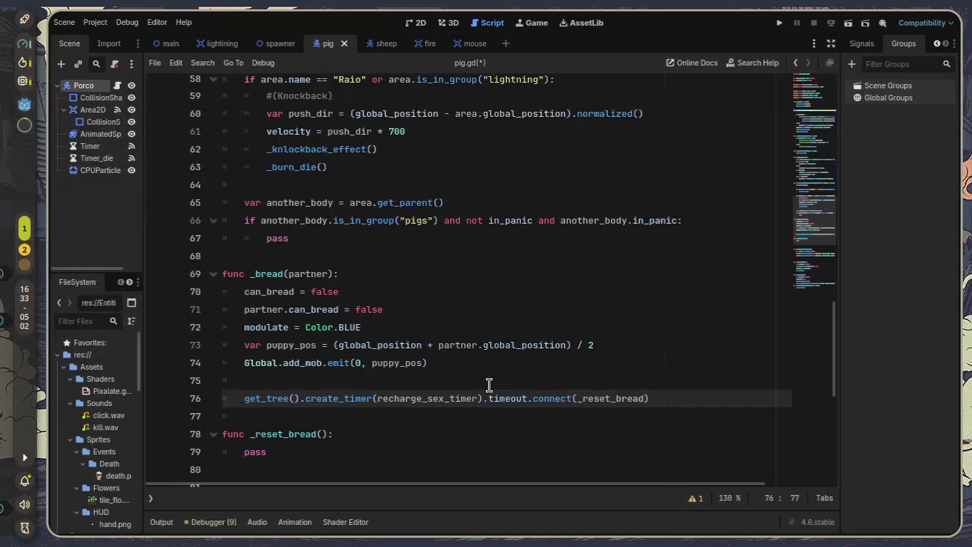
key("Down")
key("Down")
key("Down")
key("BackSpace")
key("BackSpace")
key("BackSpace")
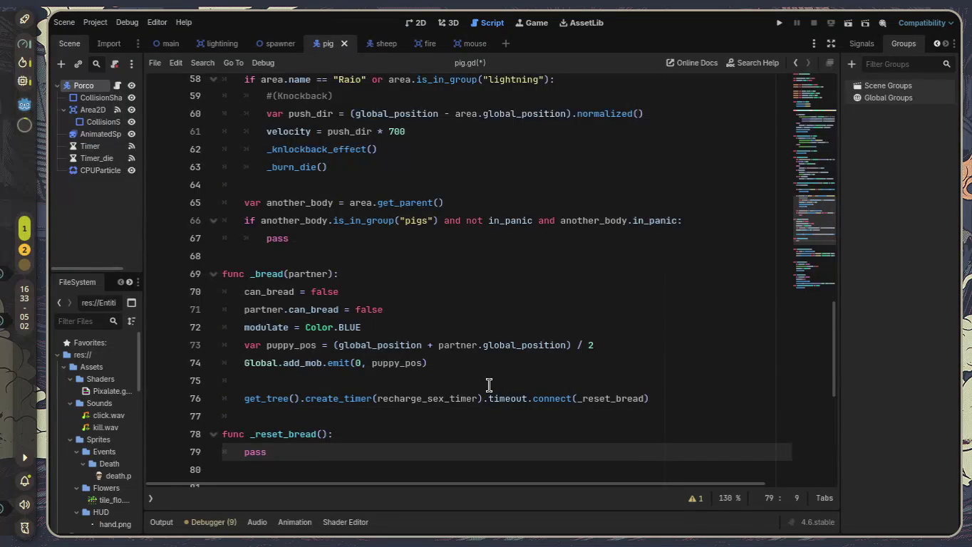
key("BackSpace")
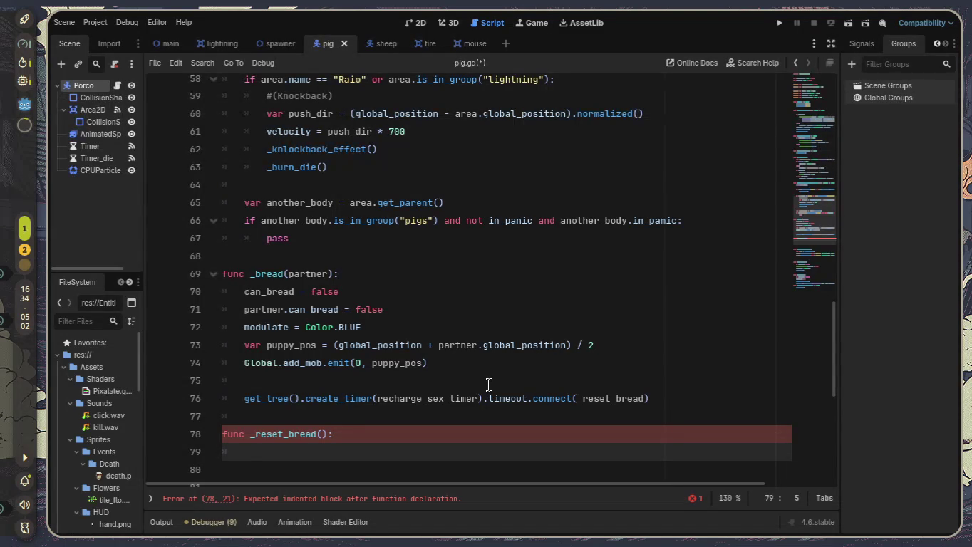
Step: Set can_bread = true in the body of _reset_bread
type("can_bread ")
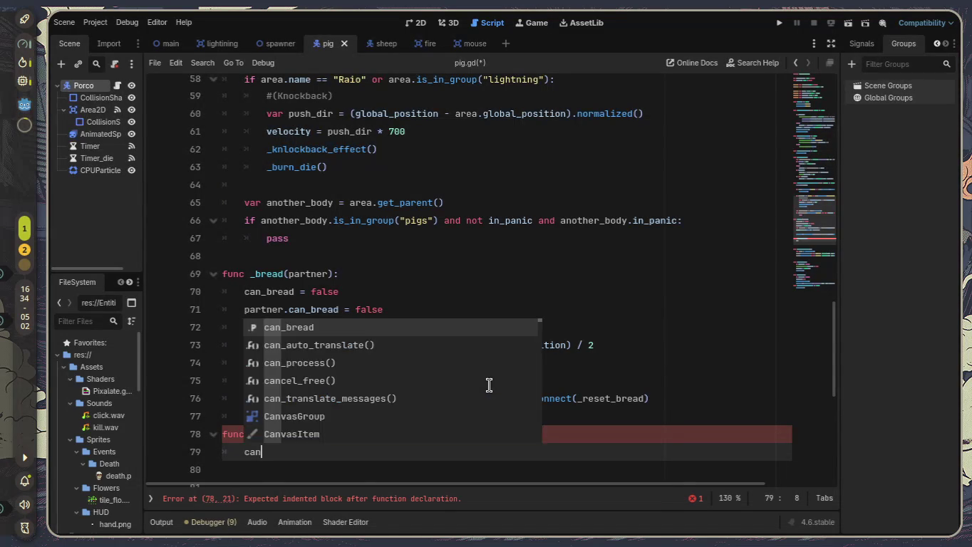
type("=false")
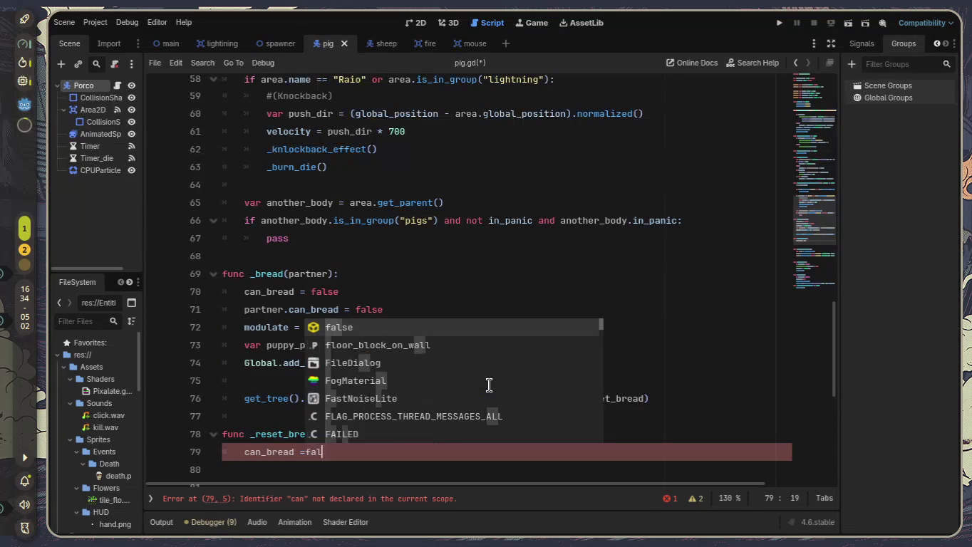
key("BackSpace")
key("BackSpace")
key("BackSpace")
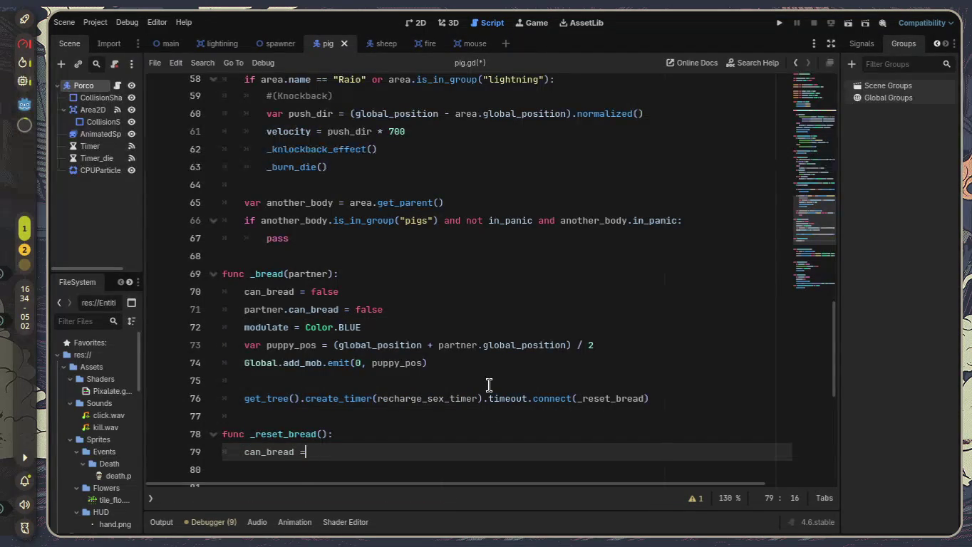
type("true")
key("Return")
key("Return")
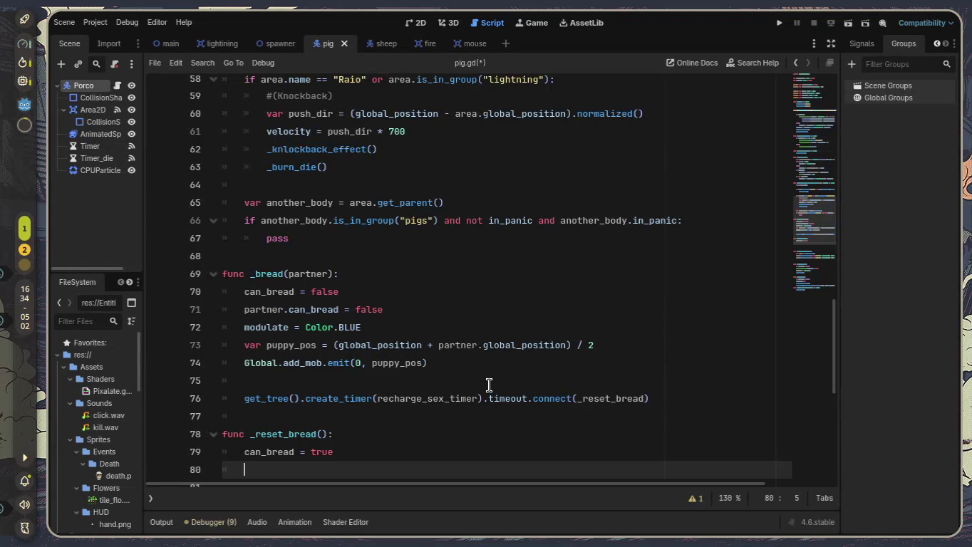
Step: Add modulate = Color.WHITE on the next line and save with Ctrl+S
type("mod")
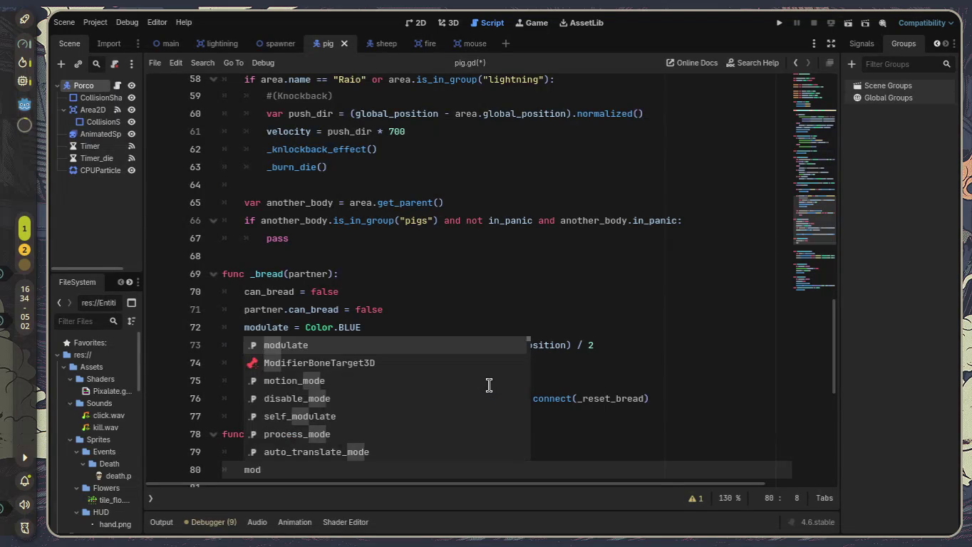
key("Return")
type("= CL")
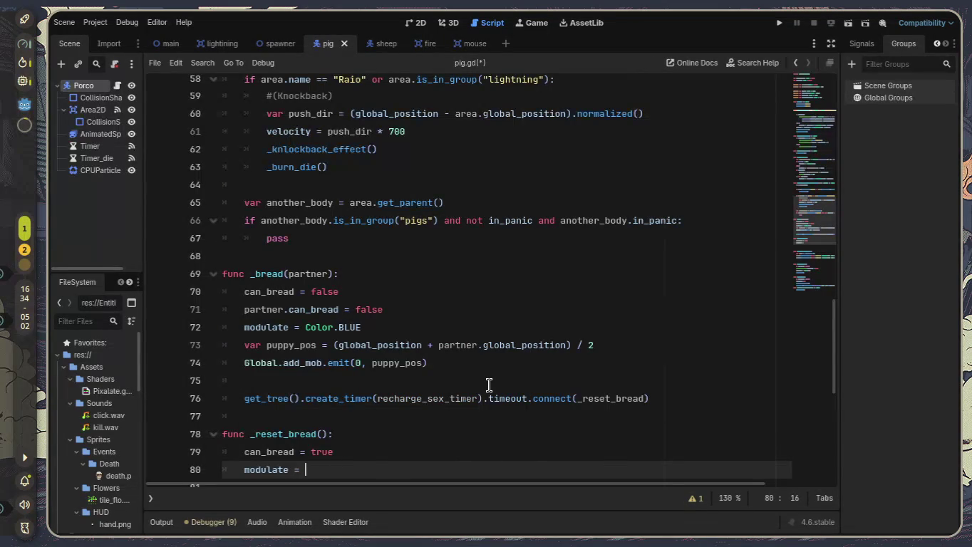
key("BackSpace")
type("olo")
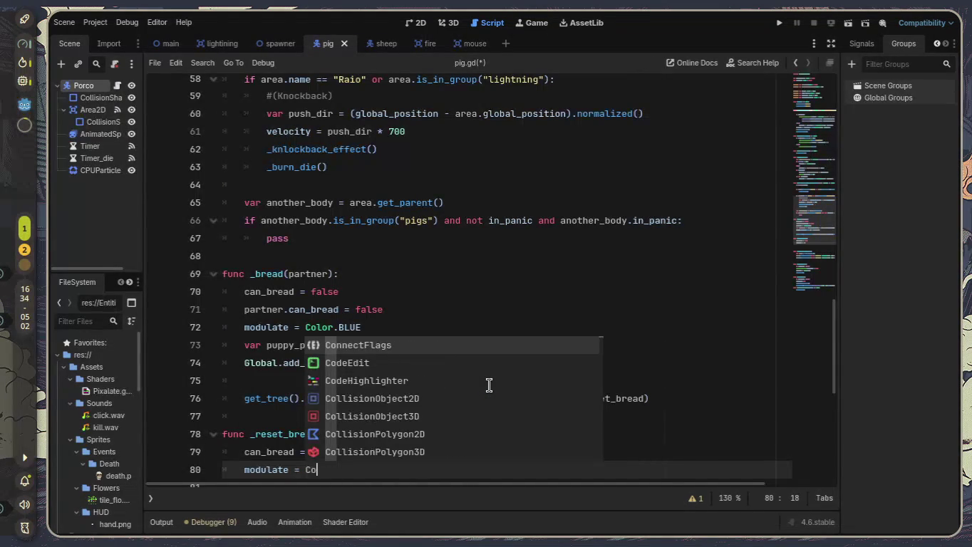
key("Return")
type(".w")
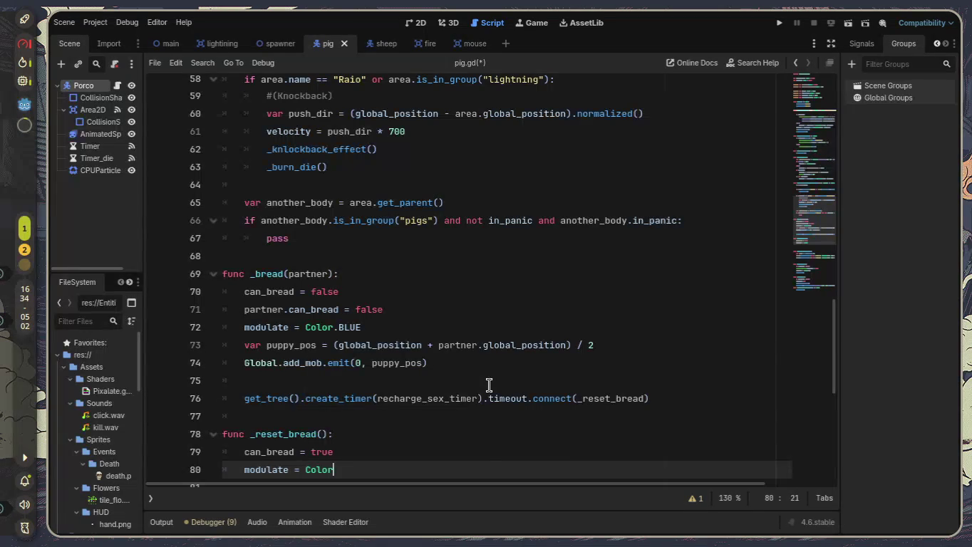
type("hi")
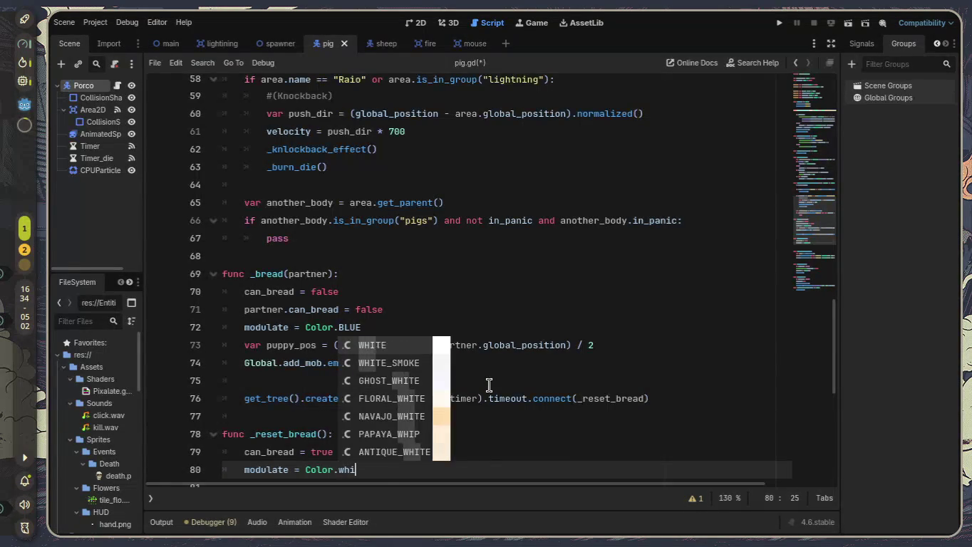
key("Return")
key("ctrl+s")
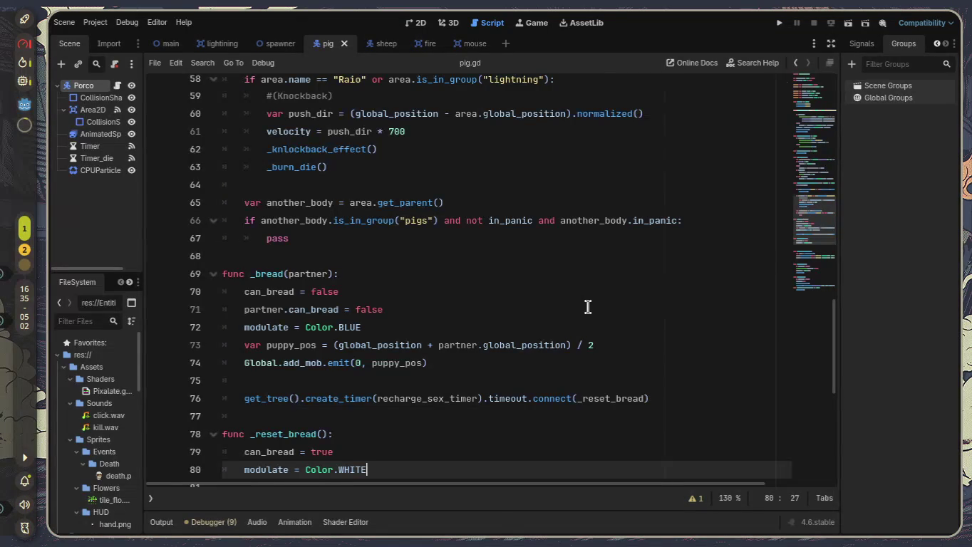
Step: Scroll back to the top of pig.gd and place the cursor at the end of _ready's last line
scroll(585, 308, "up", 3)
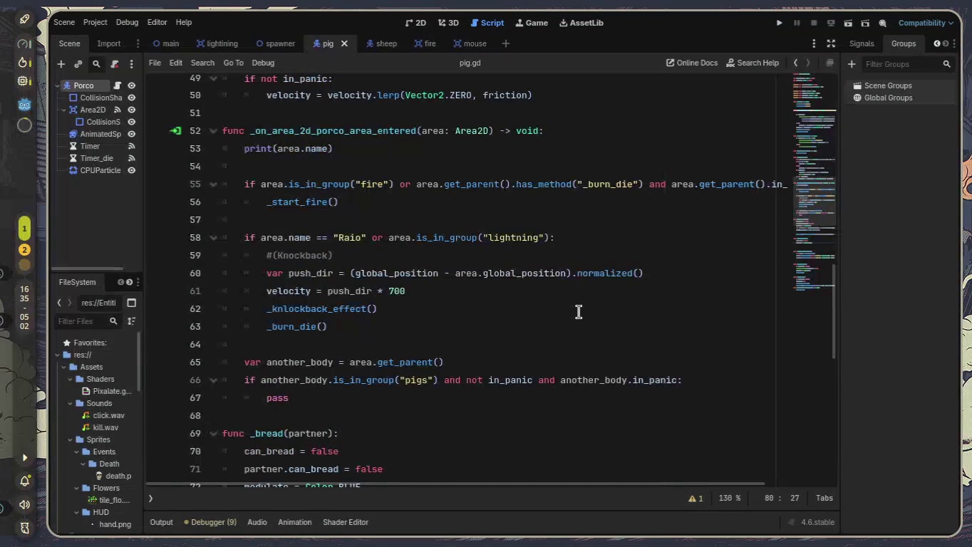
scroll(578, 311, "up", 5)
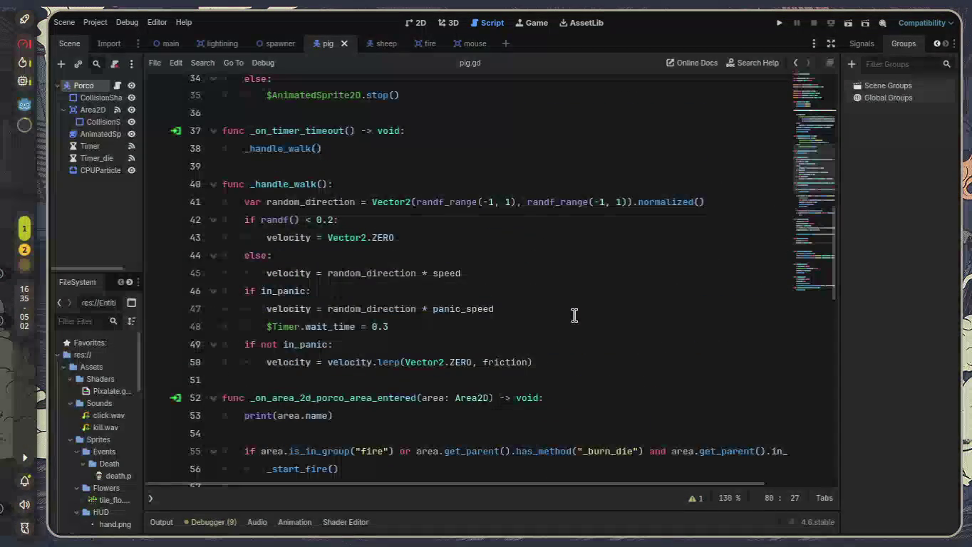
scroll(574, 315, "up", 9)
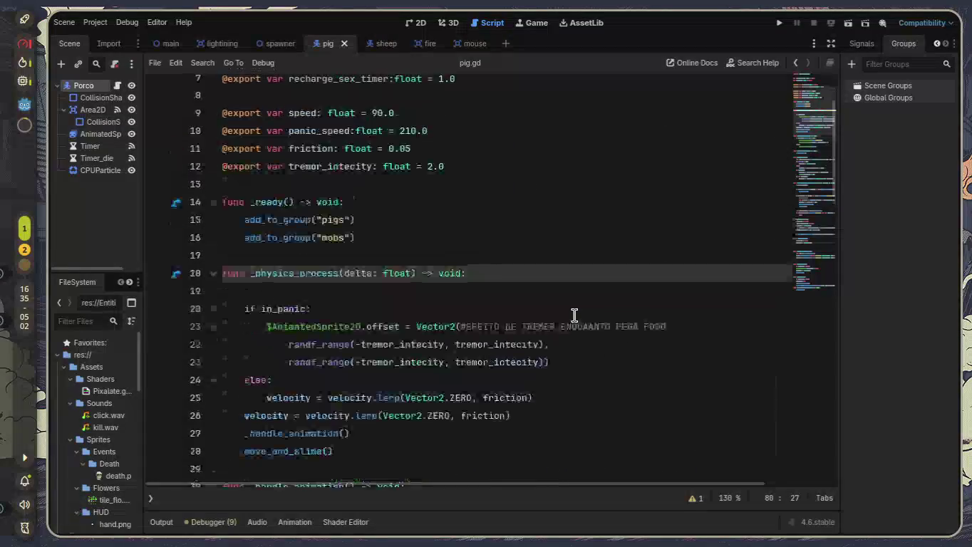
scroll(572, 314, "down", 1)
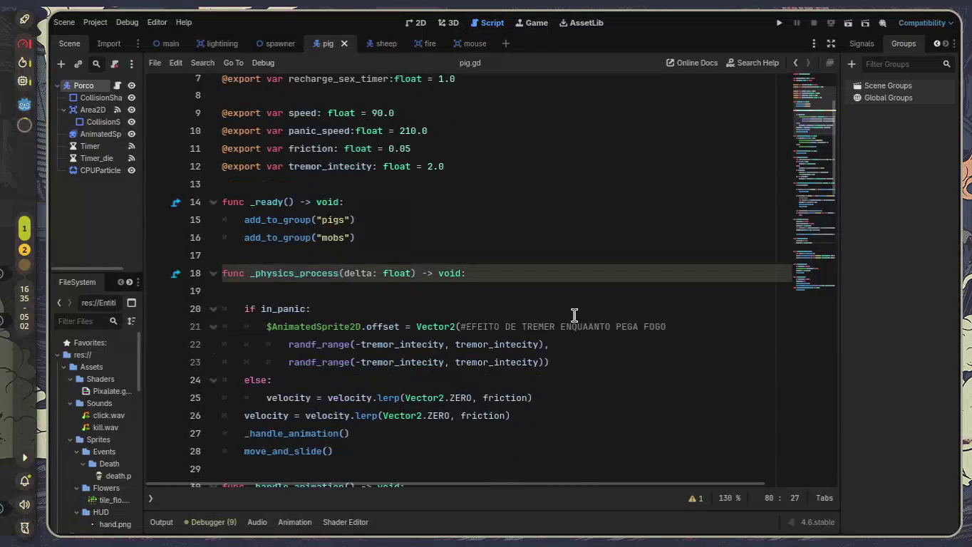
left_click(560, 247)
Step: Add if get_parent().name != "Spawner": to _ready on a new line
key("Return")
key("Return")
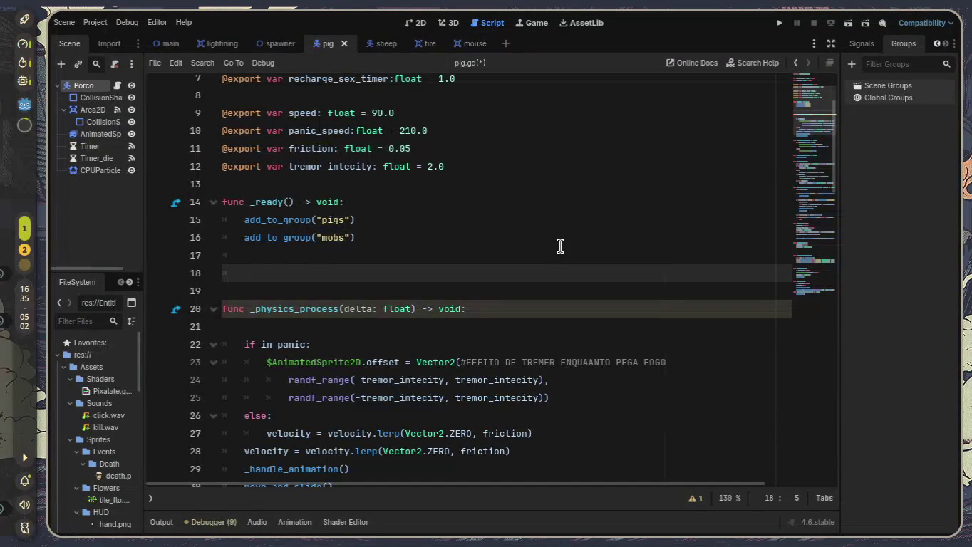
type("if ")
type("get_pa")
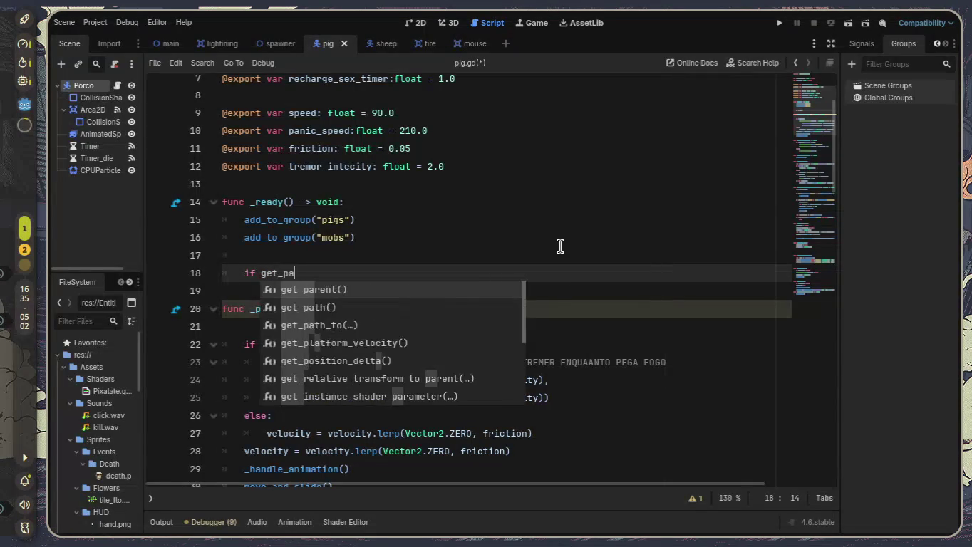
type("re")
key("Return")
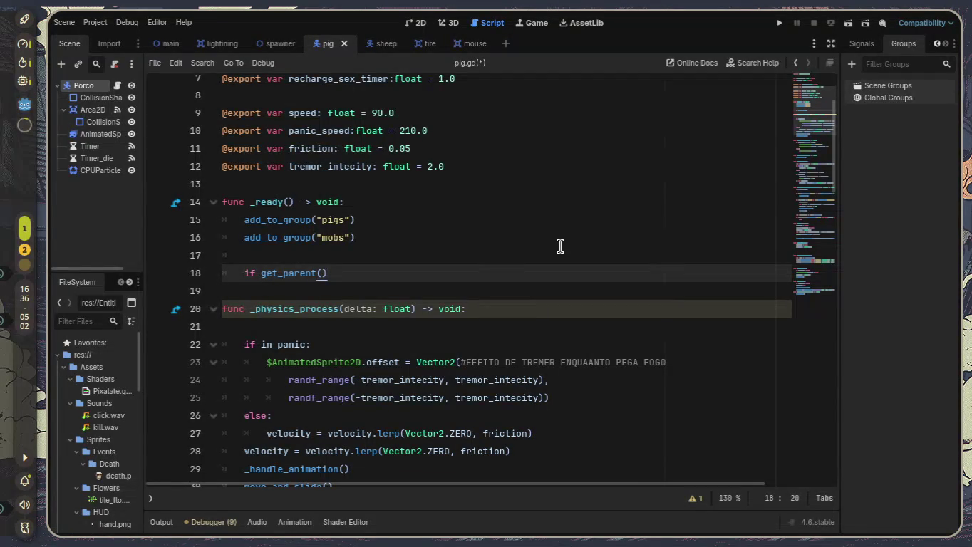
type(".name")
key("BackSpace")
key("BackSpace")
key("BackSpace")
key("BackSpace")
type(".name")
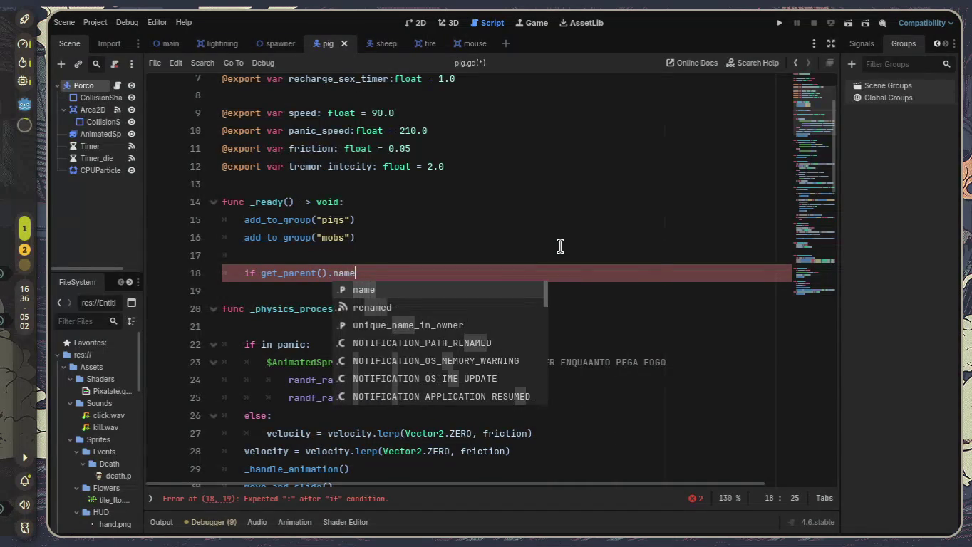
type(" !")
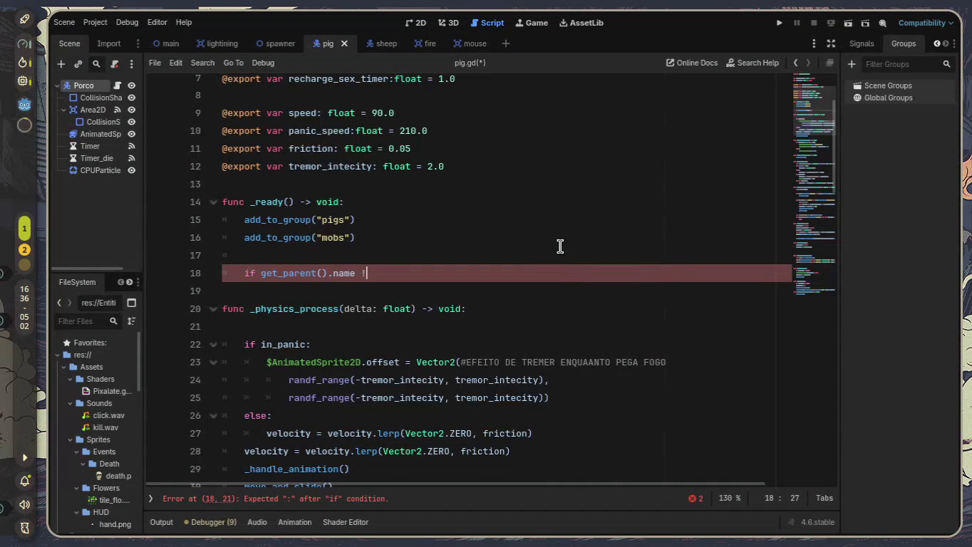
type("=")
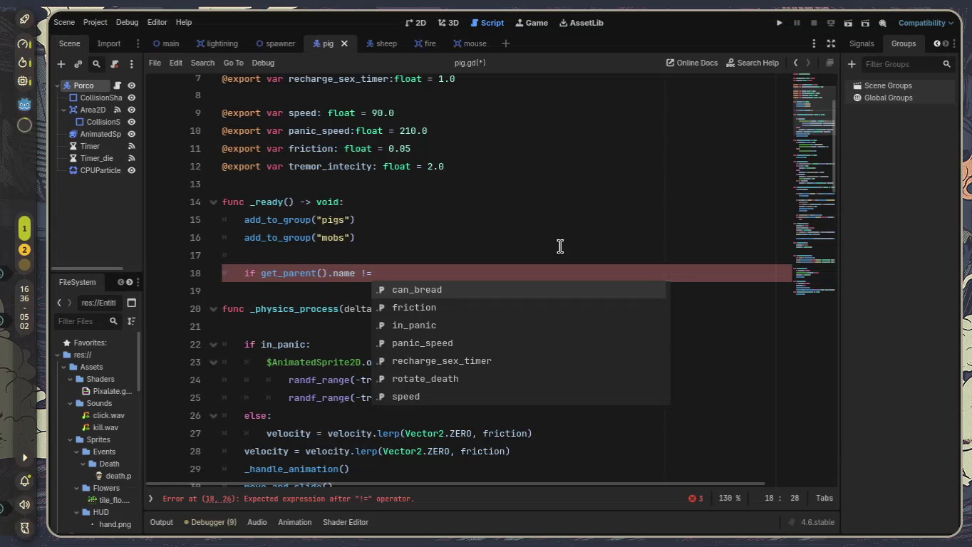
key("Return")
key("BackSpace")
key("BackSpace")
key("BackSpace")
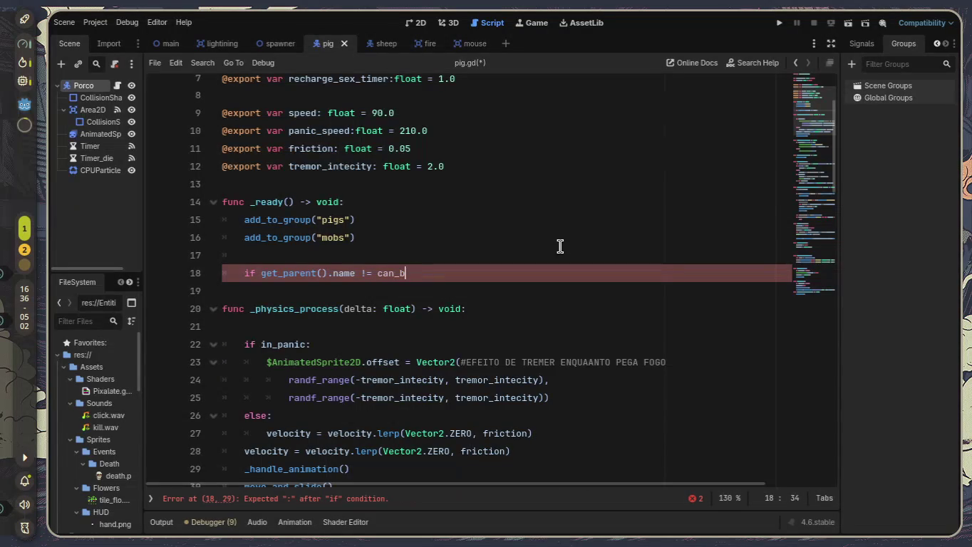
key("BackSpace")
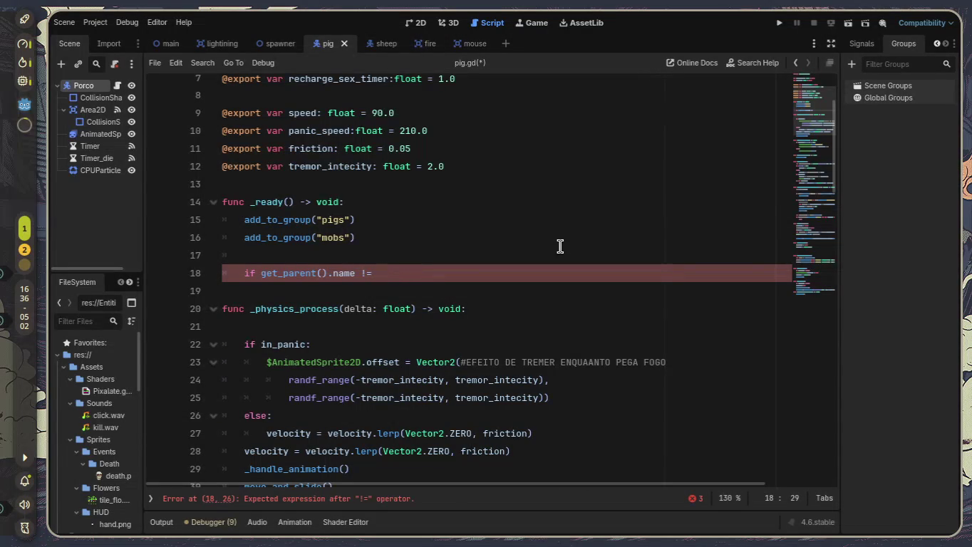
type("\"")
type("She")
key("BackSpace")
key("BackSpace")
type("pawner")
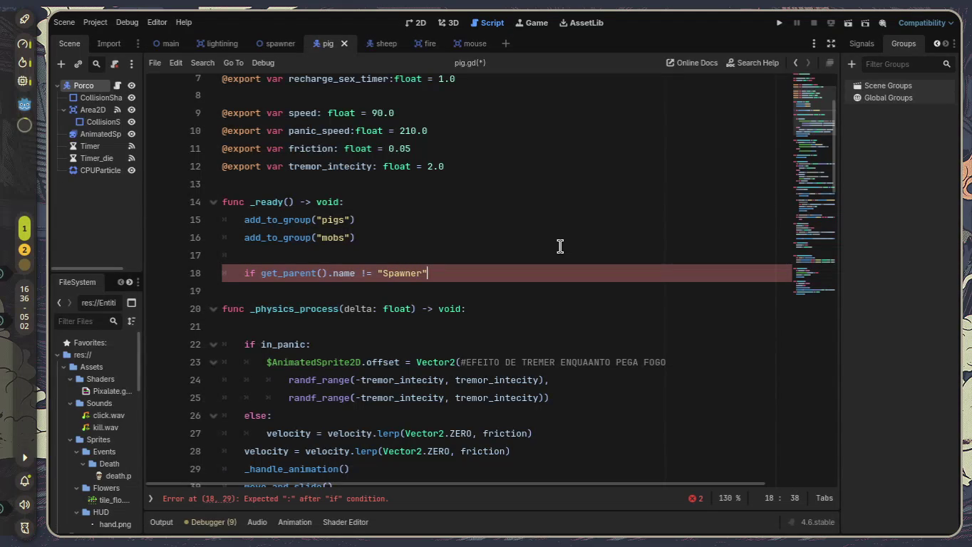
type(":")
key("Return")
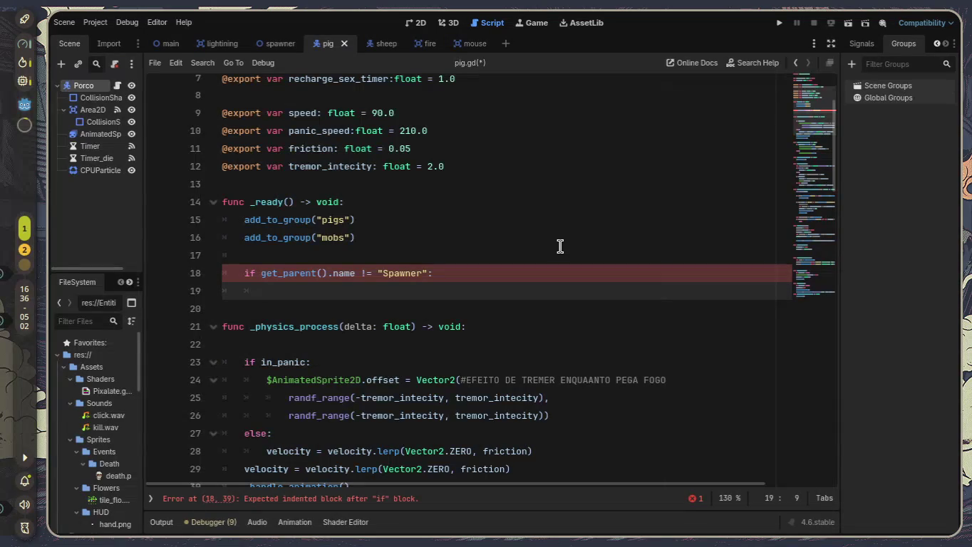
Step: Inside the if block, set scale = Vector2(0.5, 0.5)
type("pass")
key("BackSpace")
key("BackSpace")
key("BackSpace")
type("scale = Vector2(0.5, 0.5)")
key("Return")
Step: Declare var tween = create_tween() and begin a tween.tween_property call
type("var tween = ")
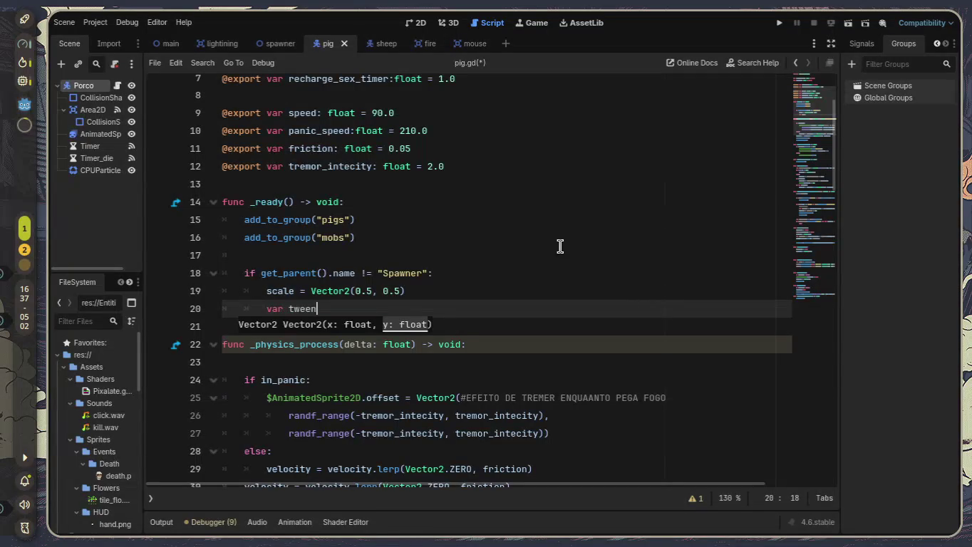
type("cre")
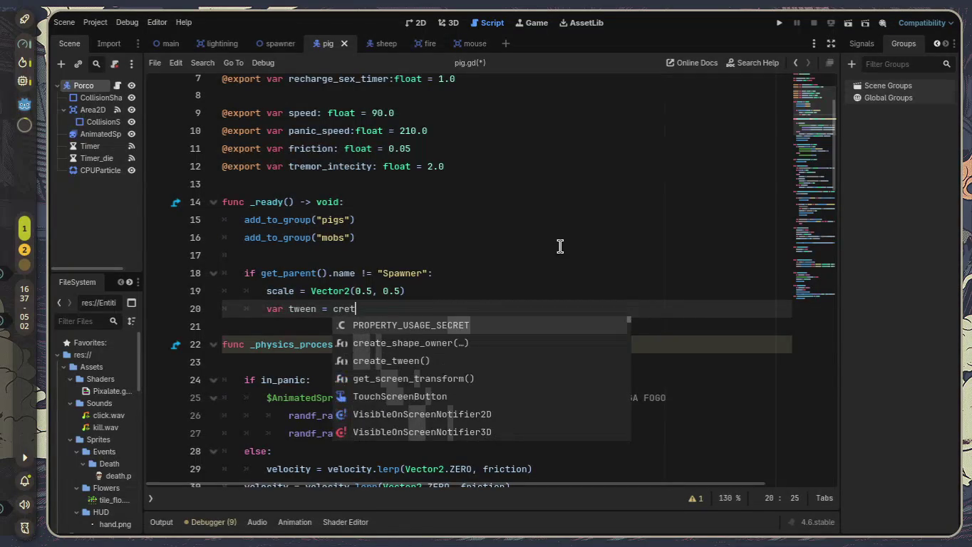
type("a")
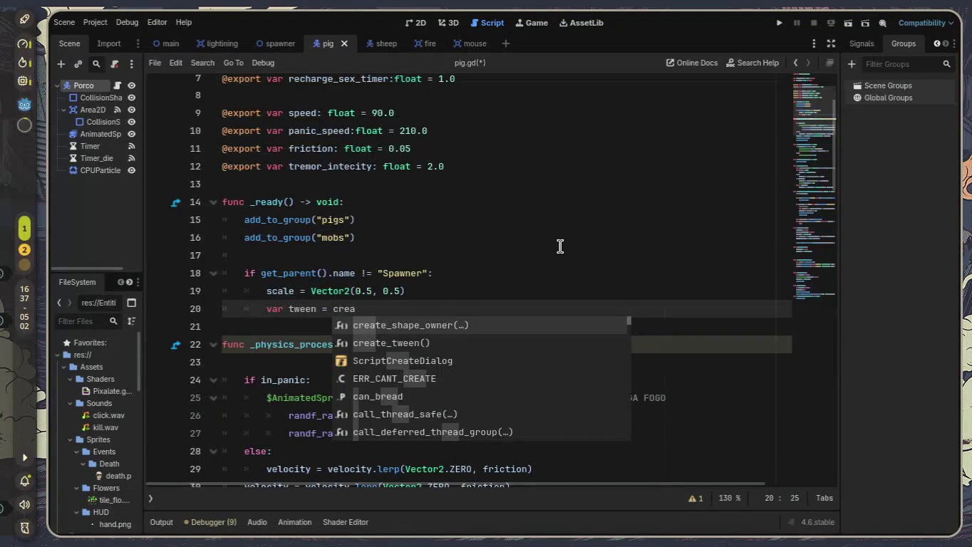
key("Return")
key("Return")
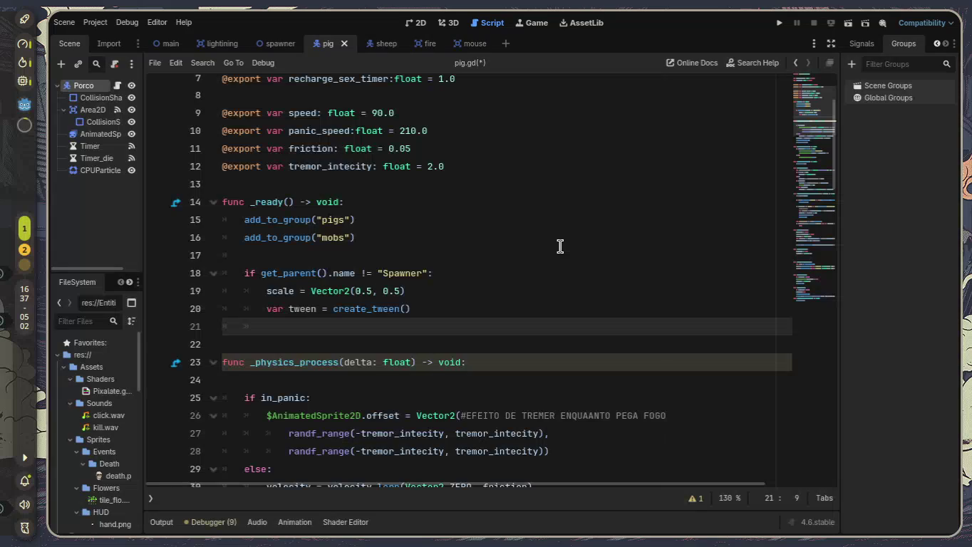
type("twe")
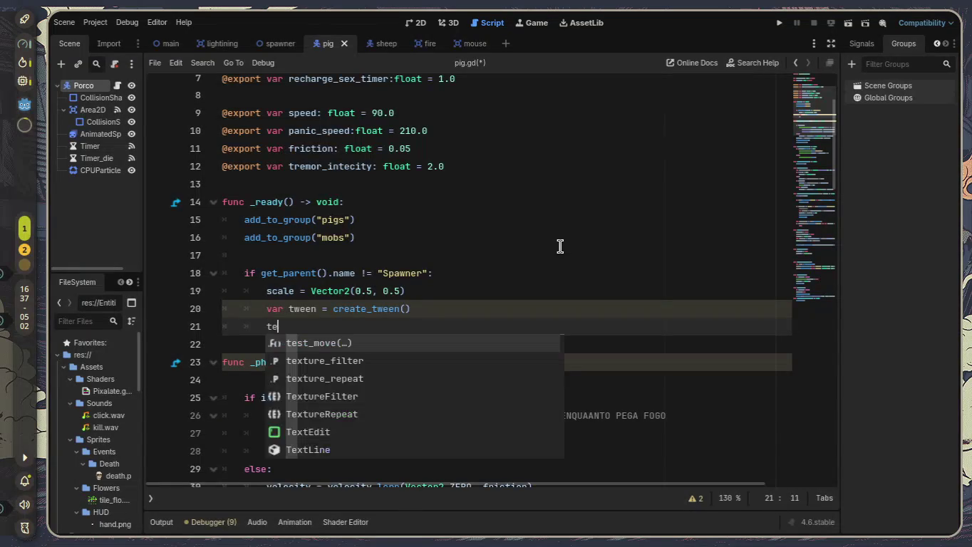
type("en")
key("Escape")
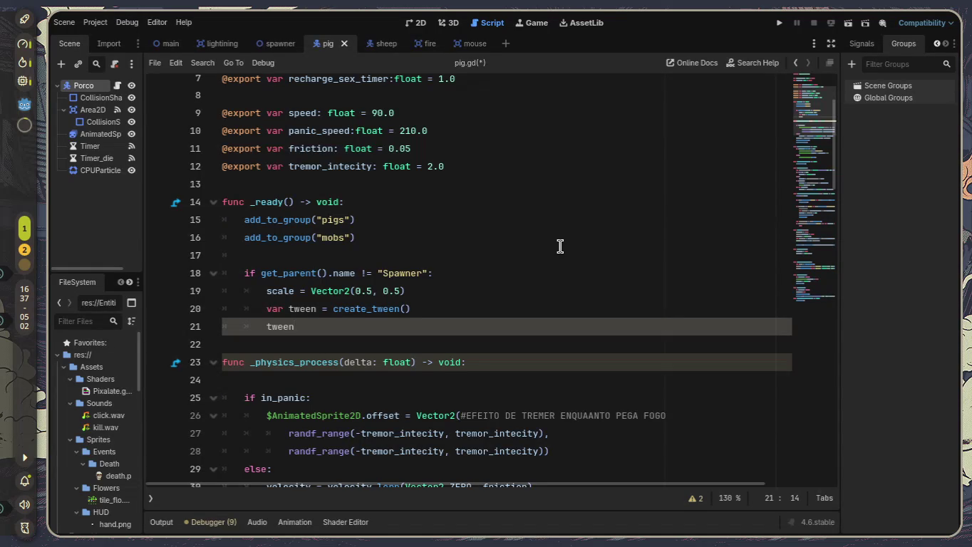
type(".tween")
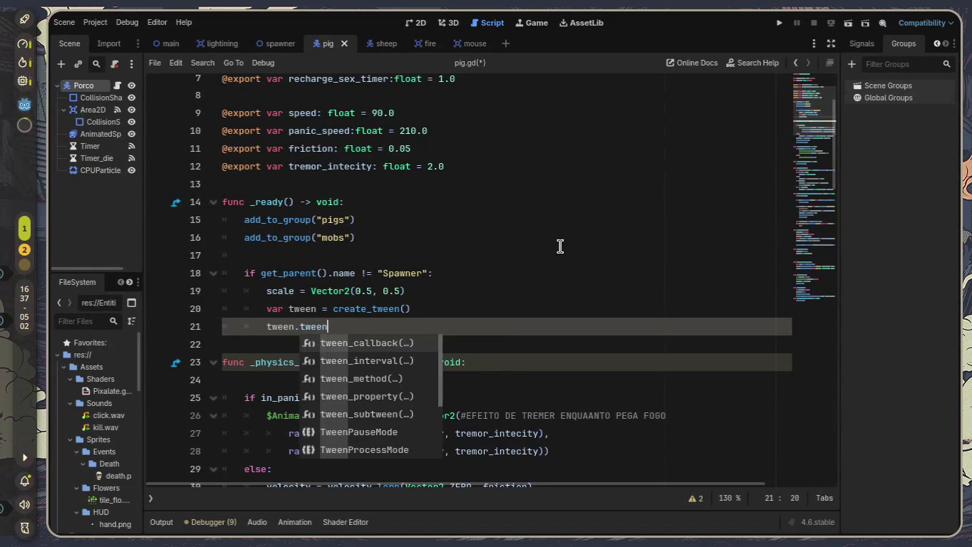
key("Down")
key("Down")
key("Down")
key("Return")
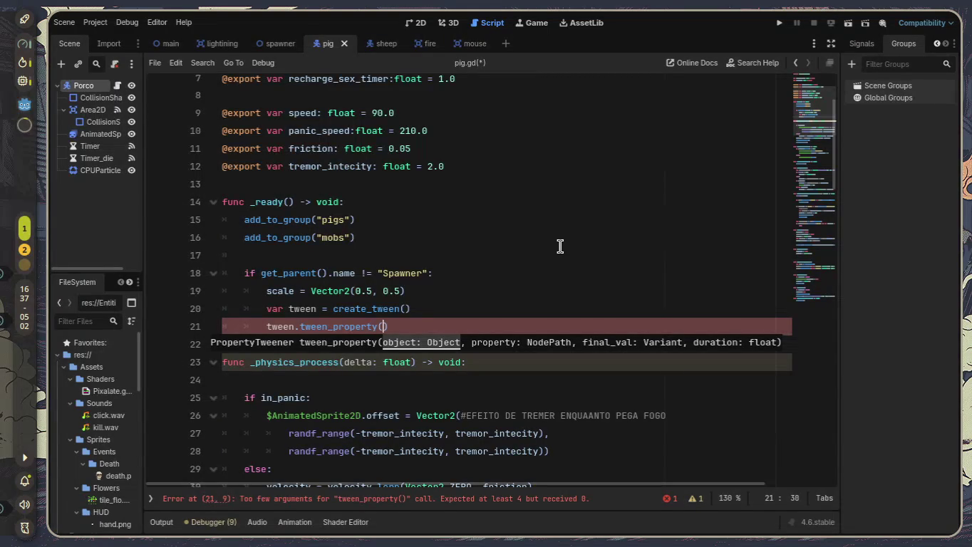
Step: Give tween_property the arguments self, "scale", Vector2(1.0, 1.0) and 30.0
type("self,")
type(" \"sa")
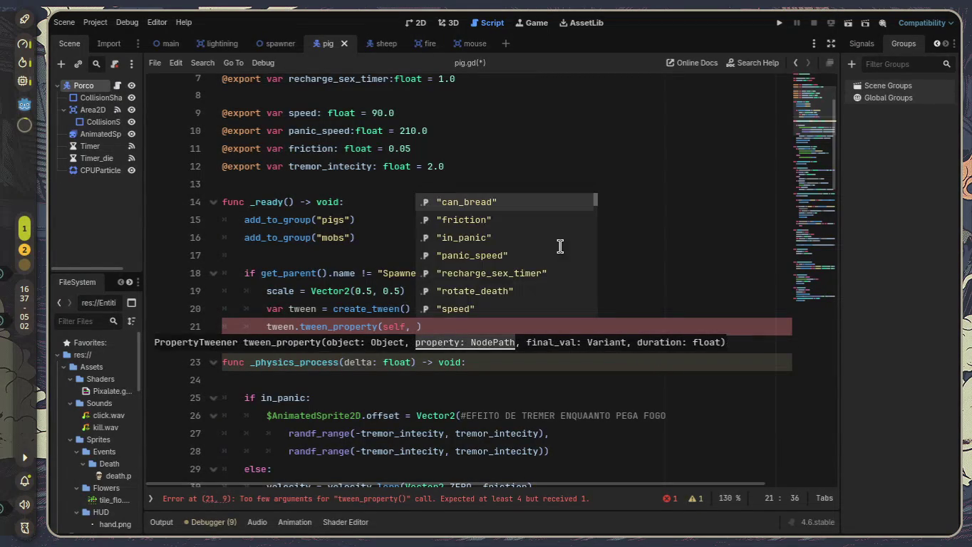
key("BackSpace")
type("cale\"")
key("Return")
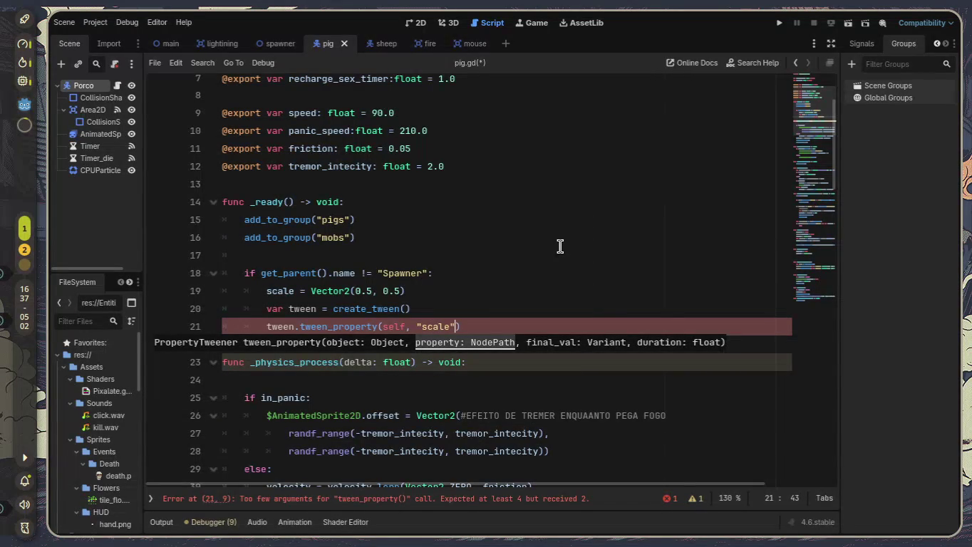
type(", vec")
key("Return")
type("(")
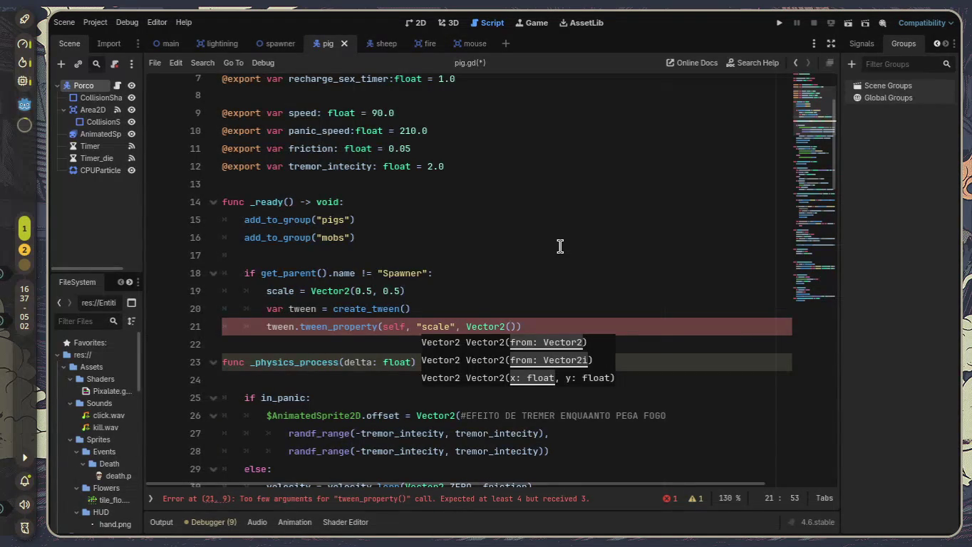
type("1.0")
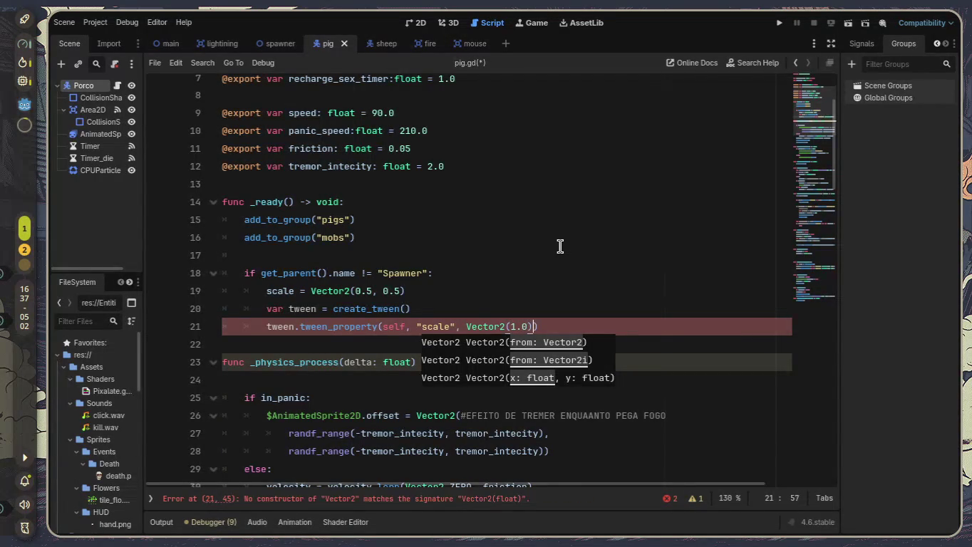
type(", 1")
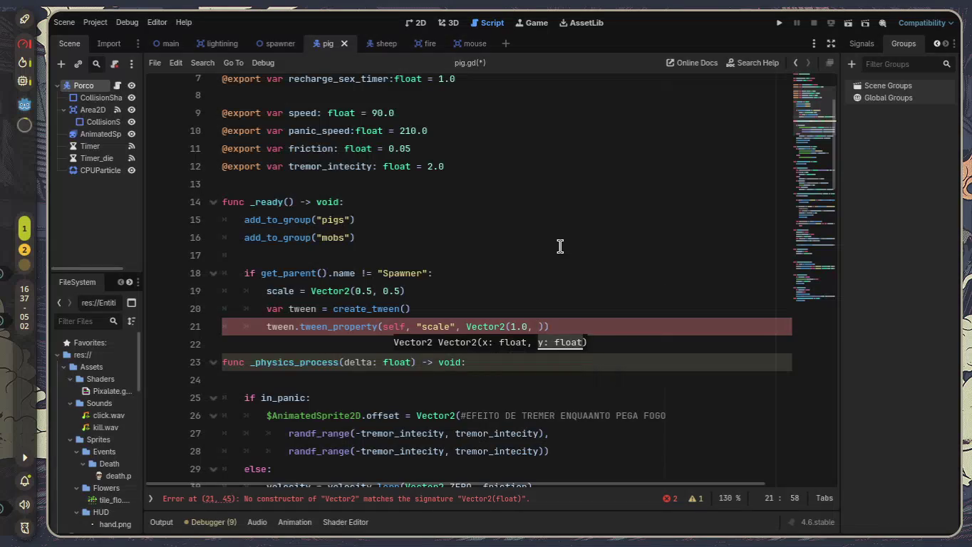
type(".0)")
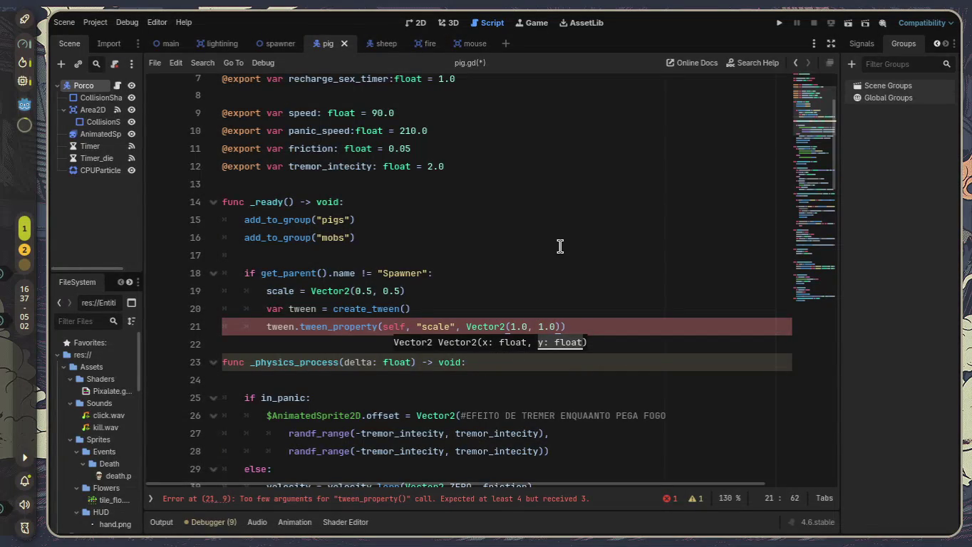
type(", 30")
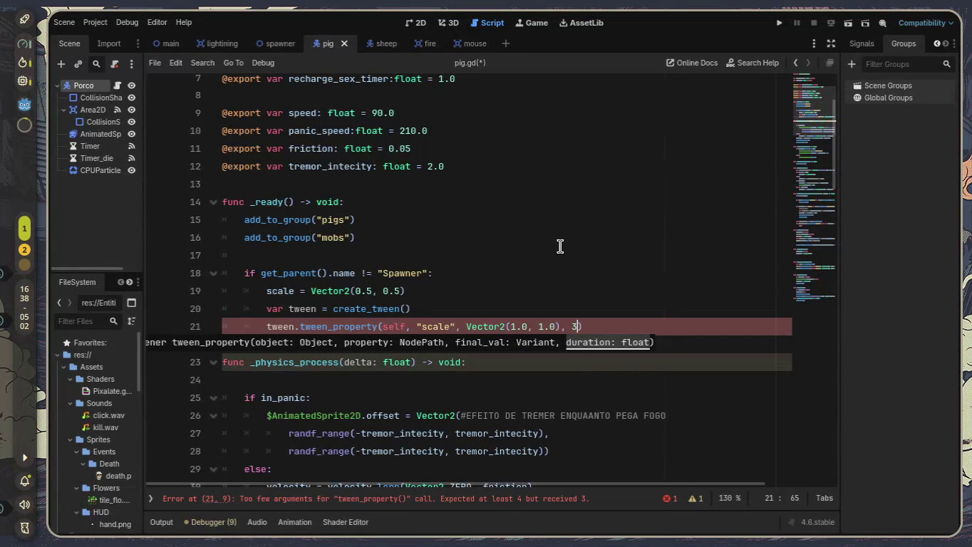
type(".0")
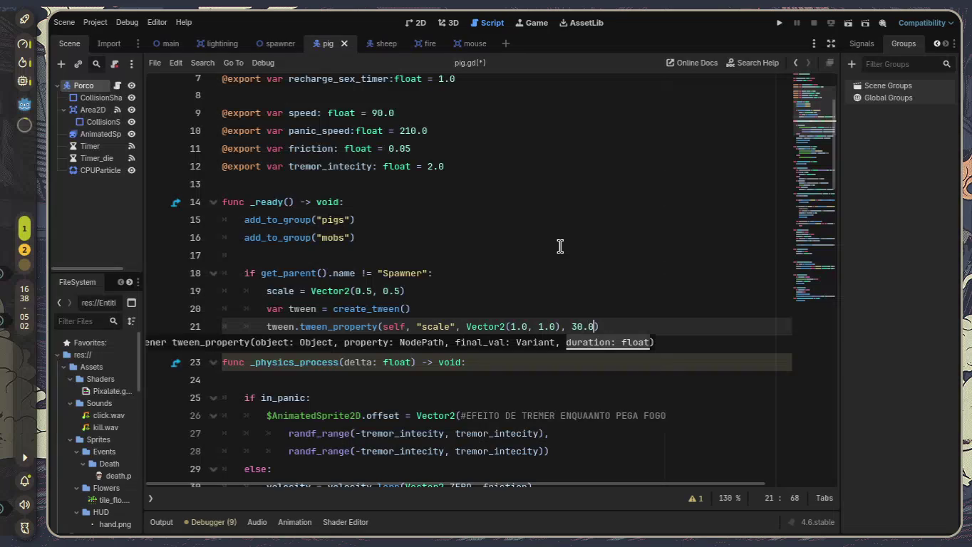
scroll(560, 246, "up", 2)
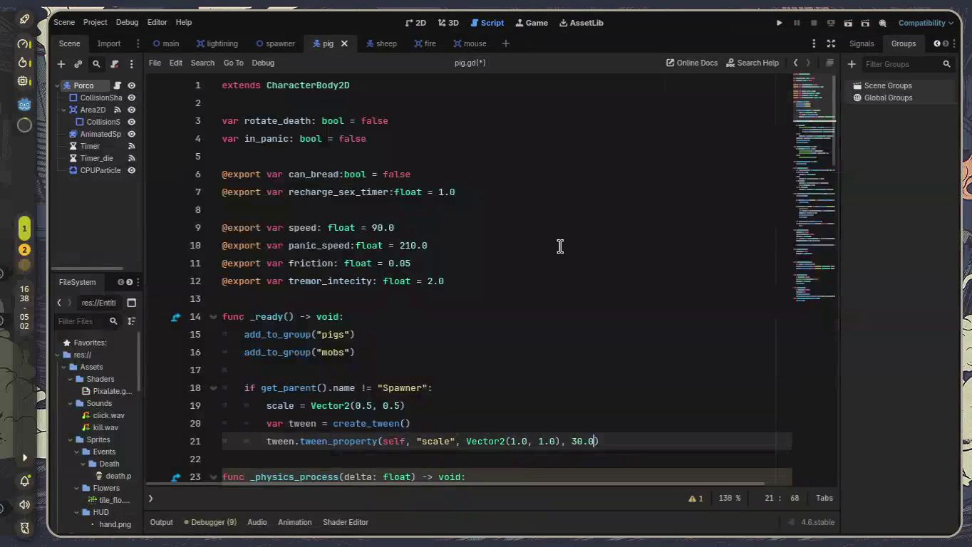
Step: Make recharge_sex_timer on line 7 default to 10.0, save pig.gd, and bring up the main scene
left_click(444, 191)
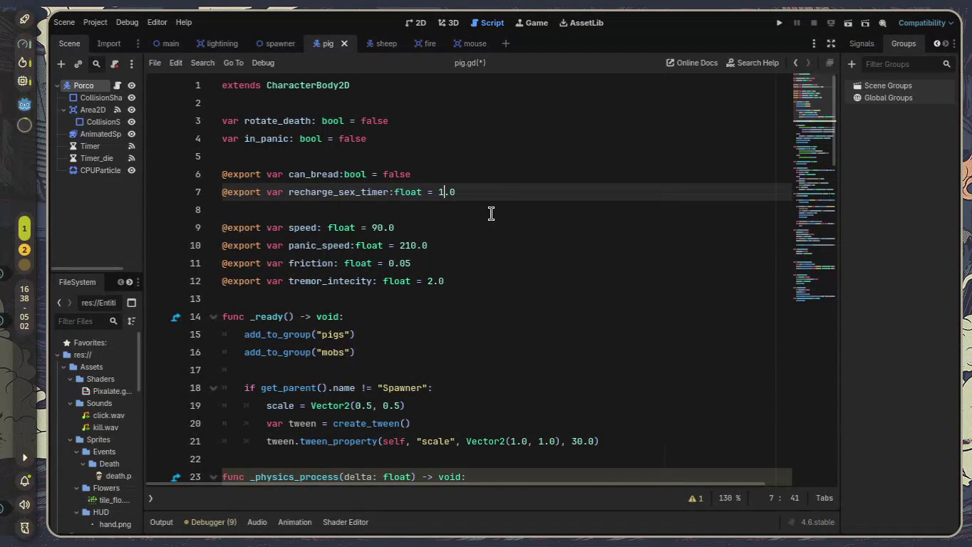
type("0")
key("ctrl+s")
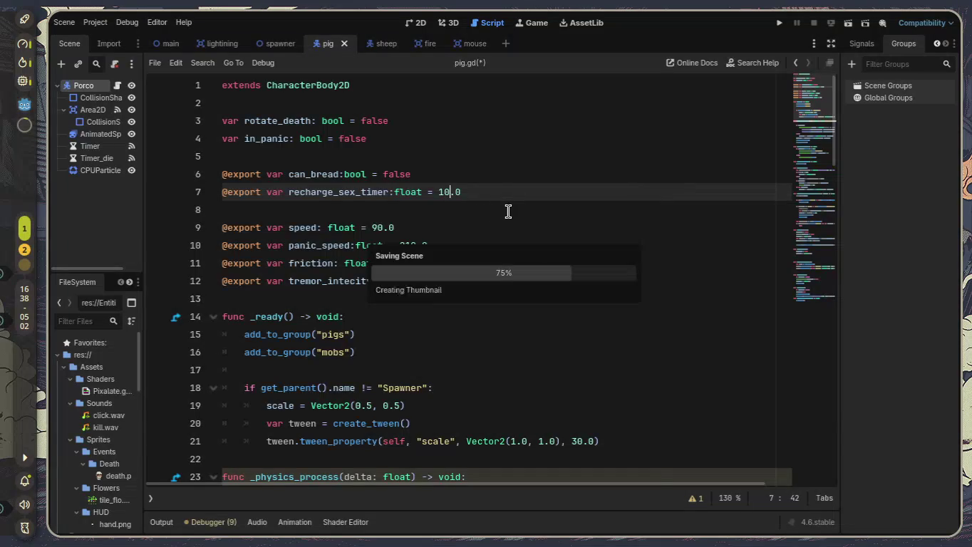
left_click(184, 44)
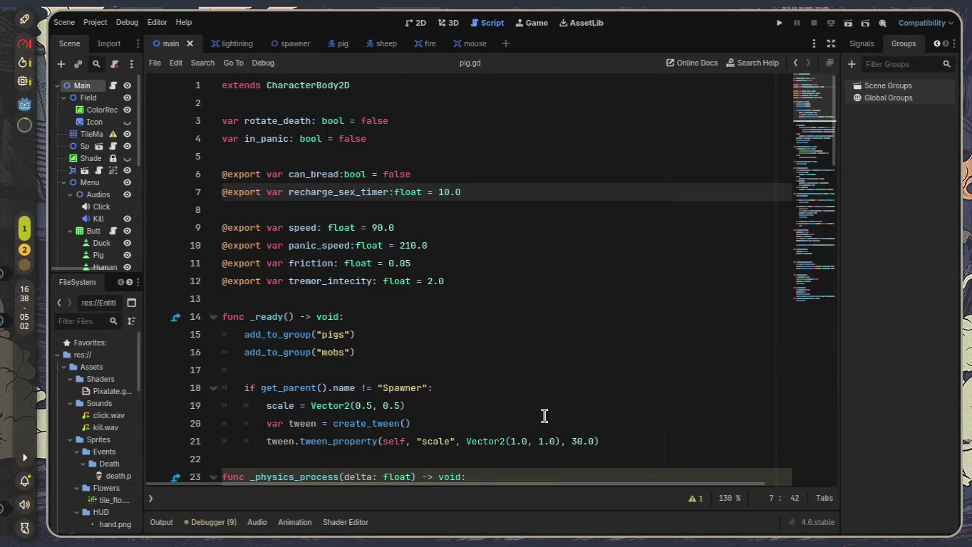
Step: Select the placeholder pass on line 72, below the panicking-pig check in pig.gd
scroll(538, 415, "down", 6)
scroll(491, 399, "down", 4)
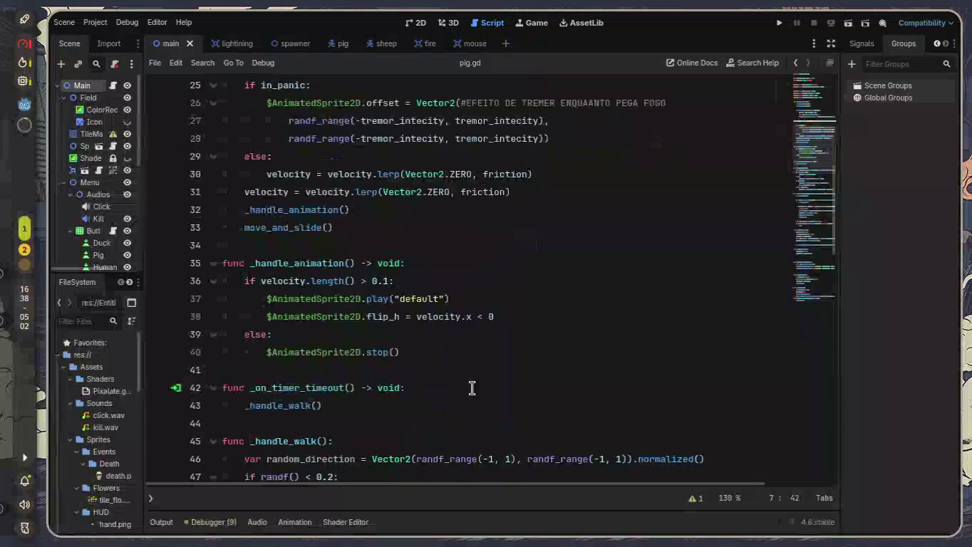
scroll(471, 388, "down", 6)
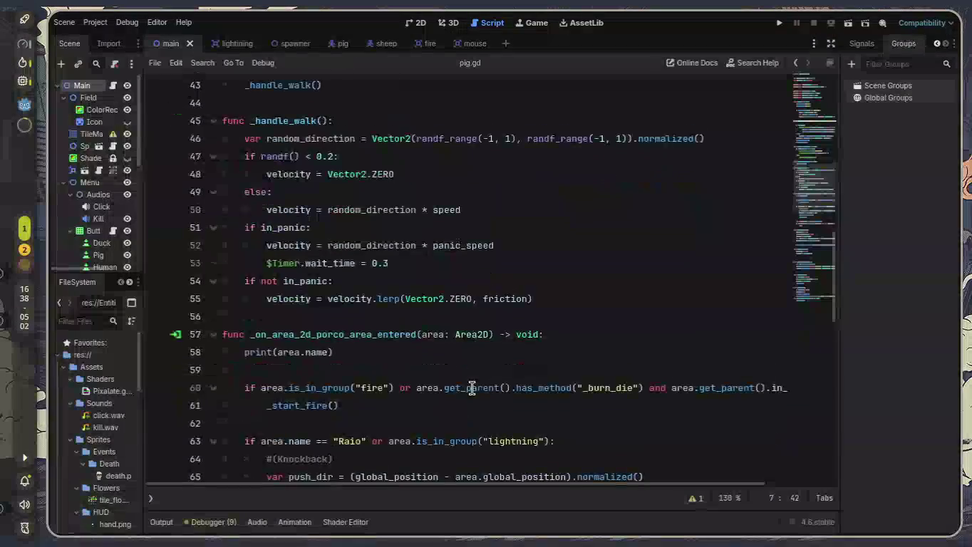
scroll(384, 322, "down", 1)
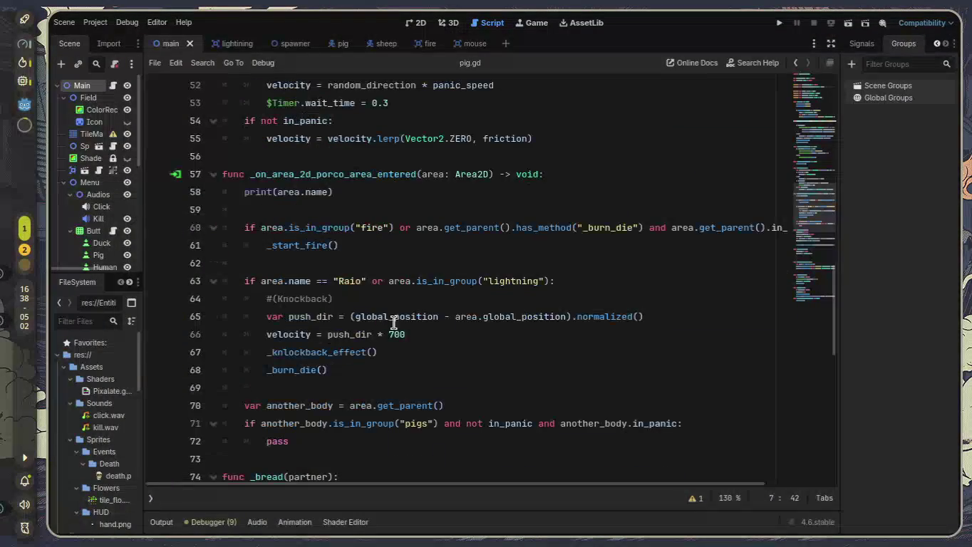
scroll(555, 324, "down", 2)
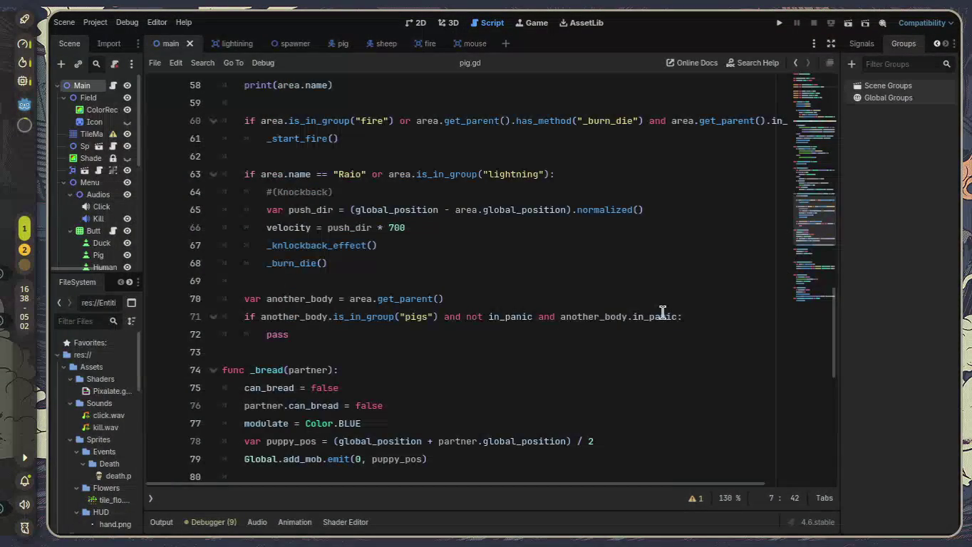
double_click(274, 335)
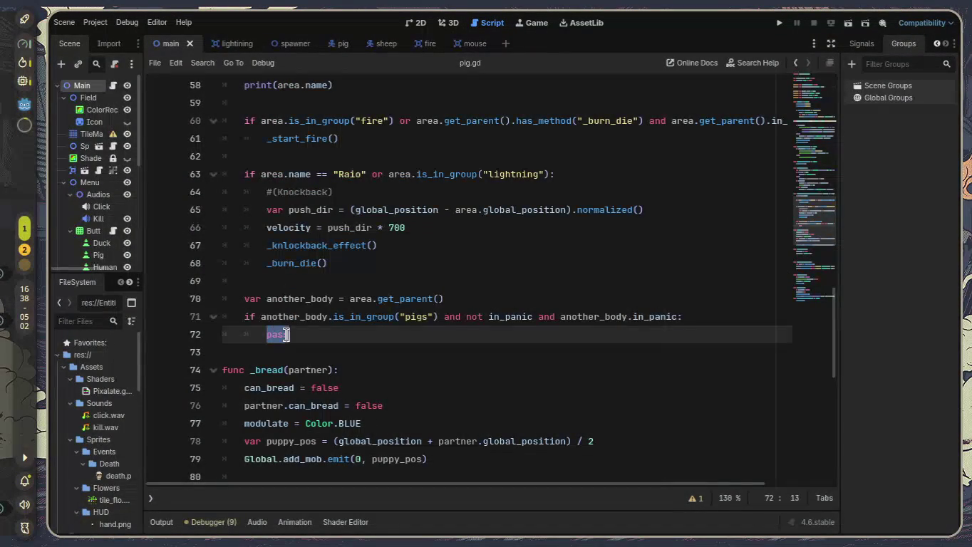
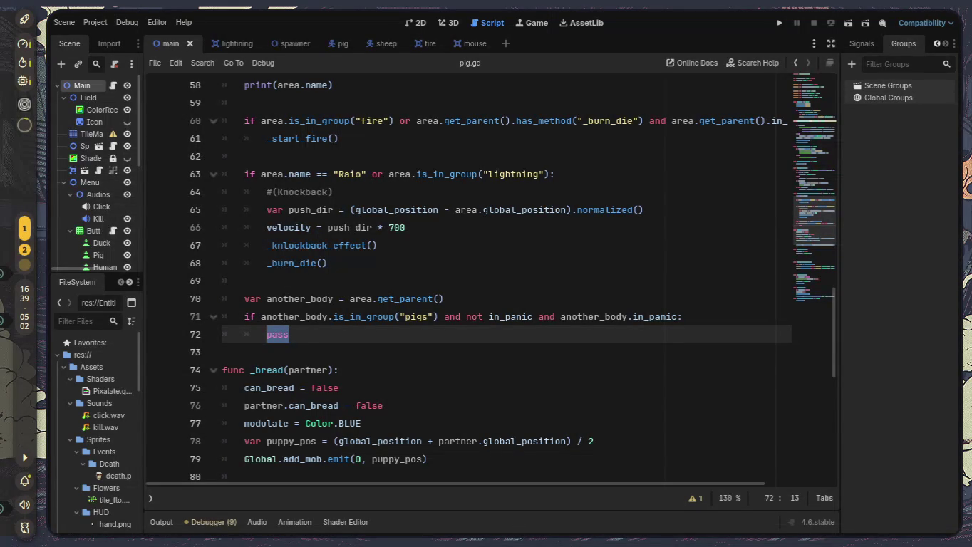
Step: Replace the pass on line 72 with a _bread() call and remove empty line 82
scroll(547, 360, "down", 5)
scroll(547, 360, "down", 3)
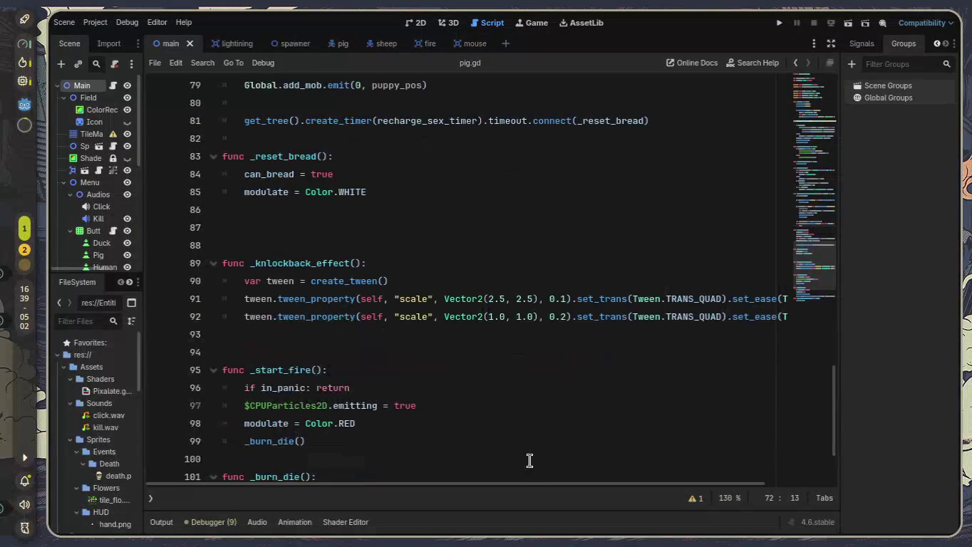
left_click_drag(517, 488, 620, 488)
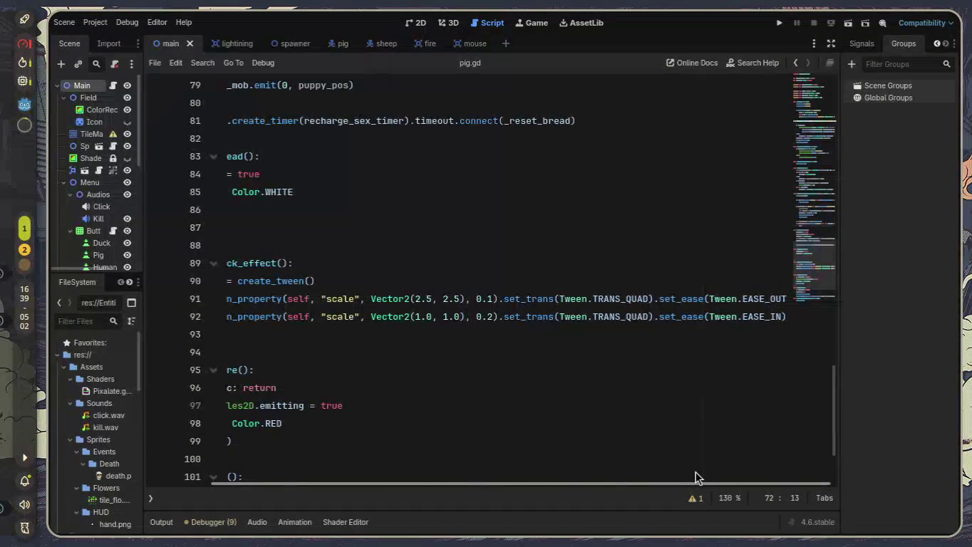
scroll(585, 474, "left", 3)
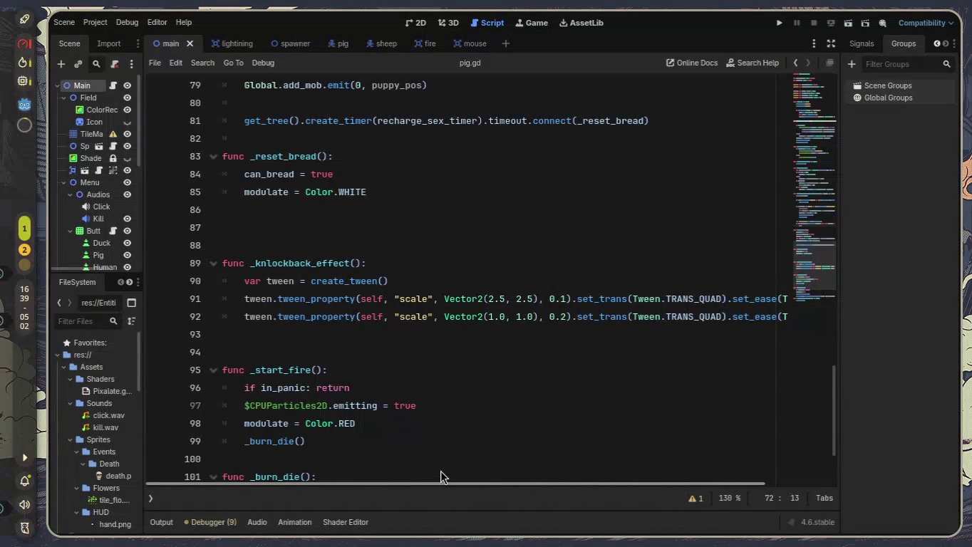
scroll(431, 448, "down", 3)
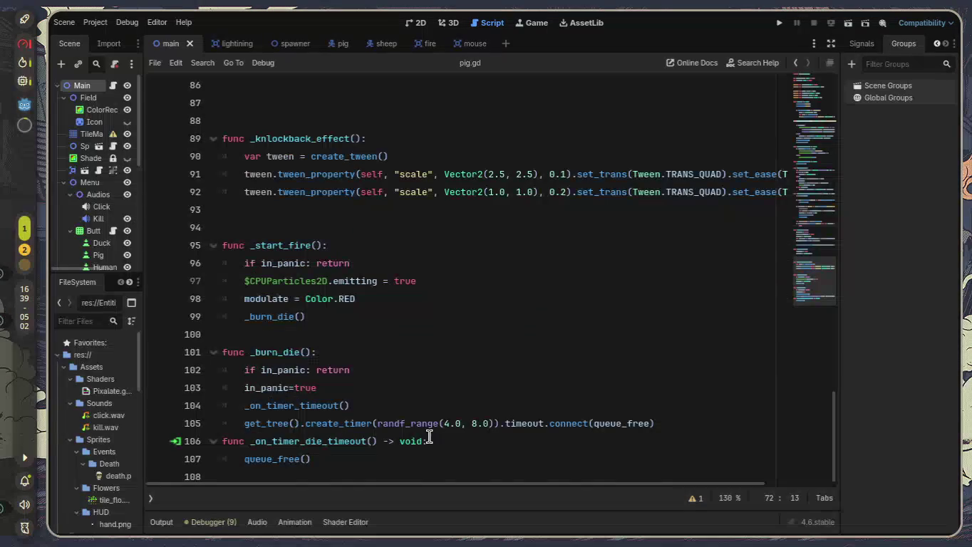
scroll(429, 437, "up", 5)
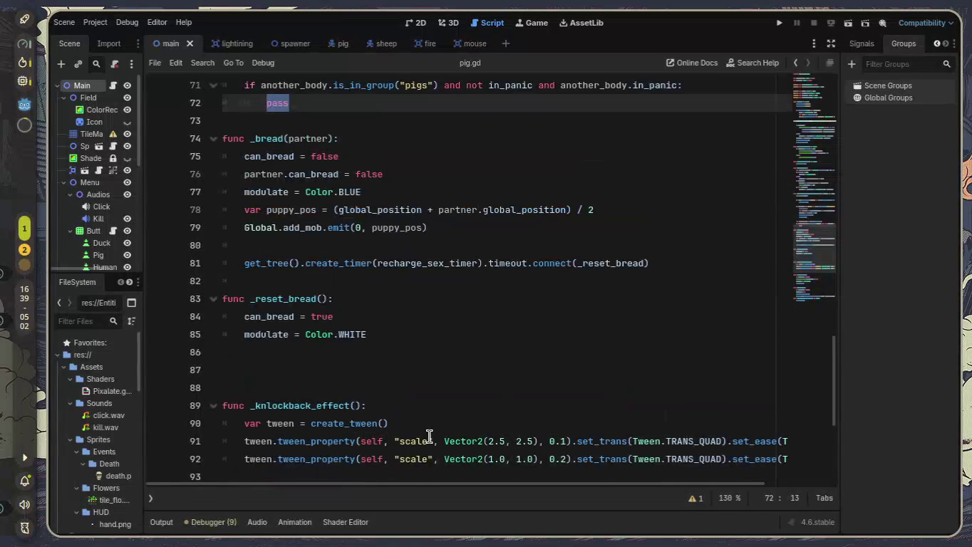
scroll(429, 435, "up", 1)
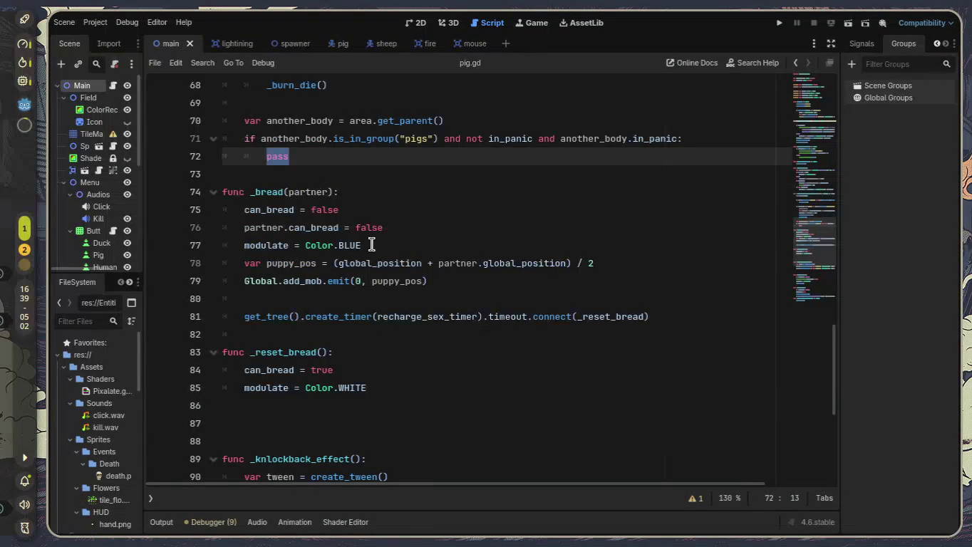
key("BackSpace")
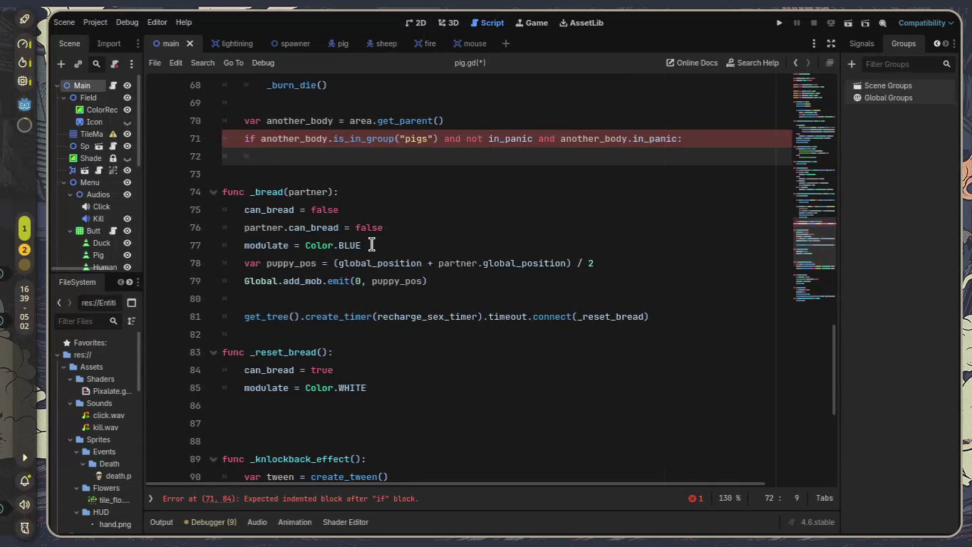
type("_brea")
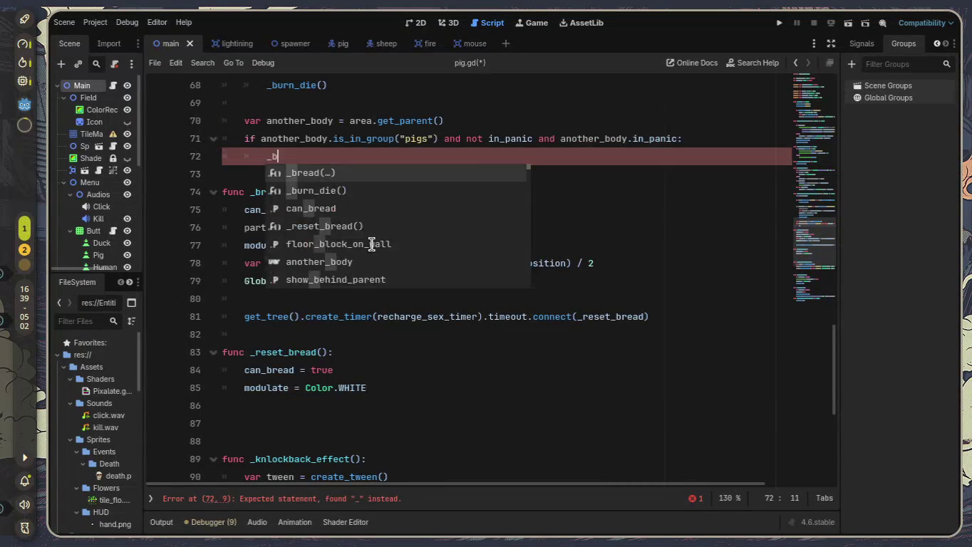
key("Return")
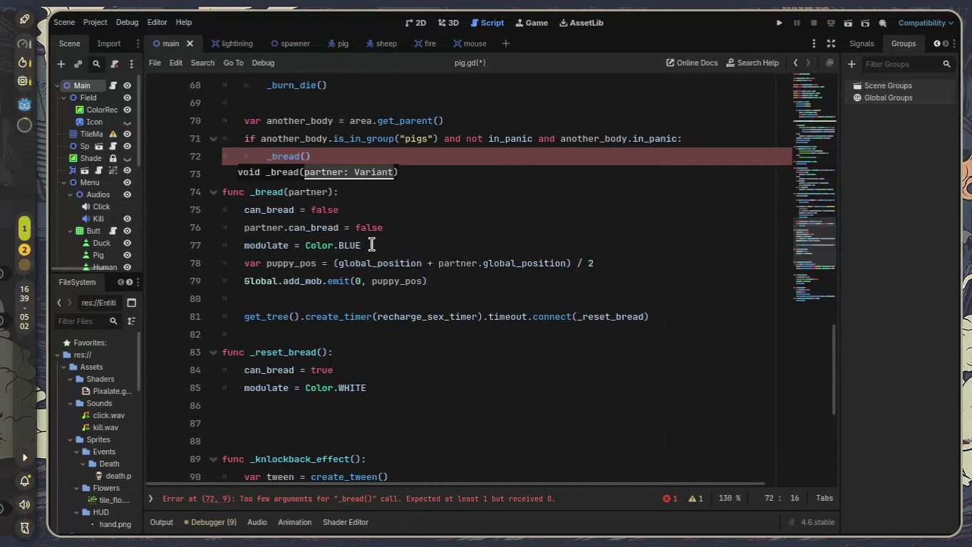
key("Down")
key("Down")
key("Down")
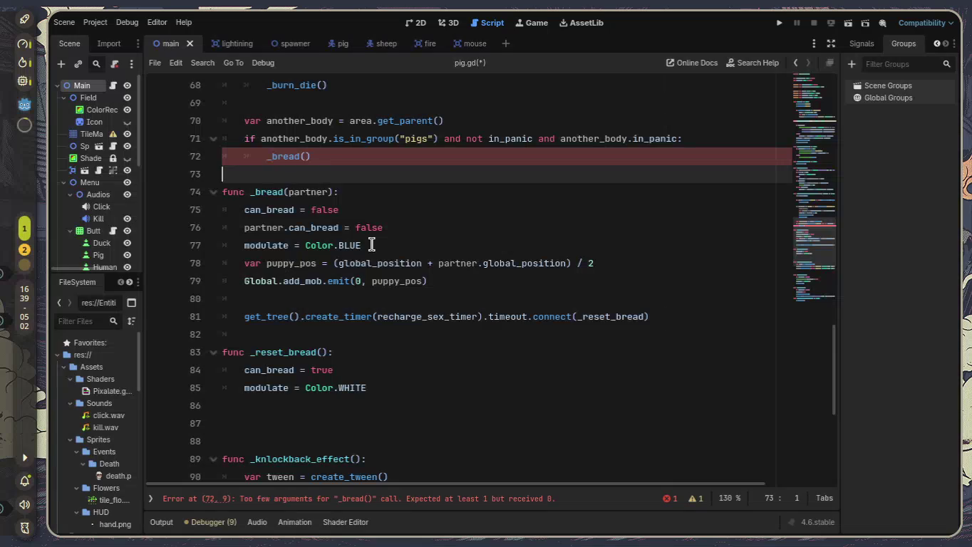
key("Down")
key("Down")
key("Down")
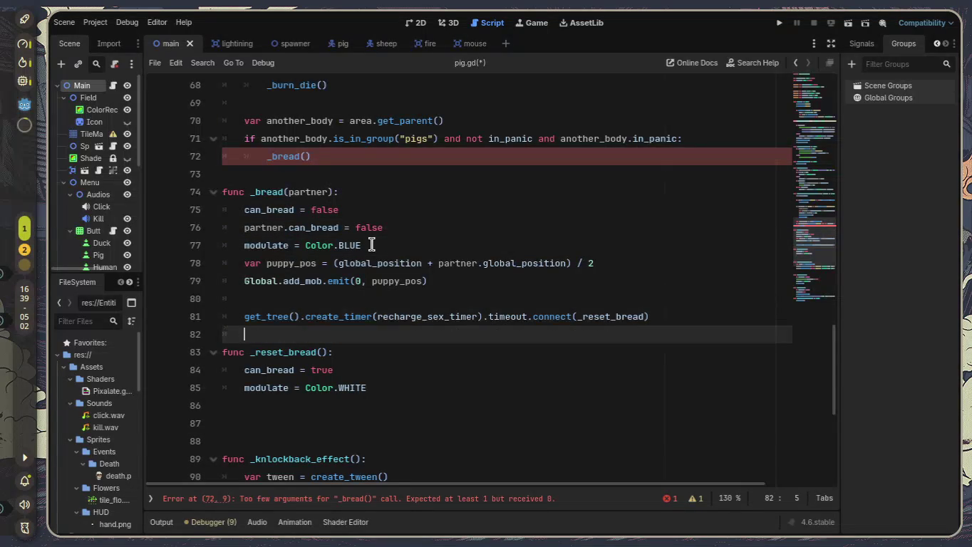
key("BackSpace")
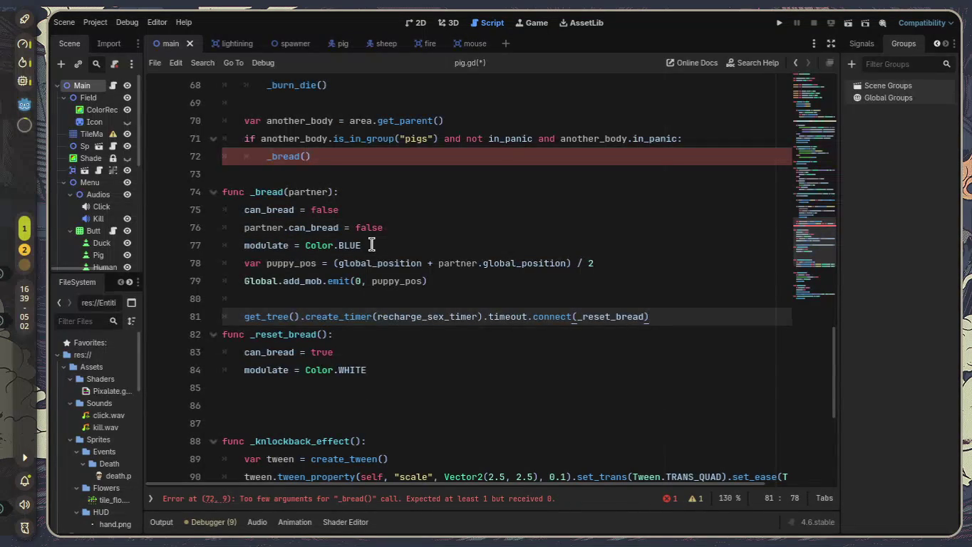
key("Up")
key("Up")
key("Up")
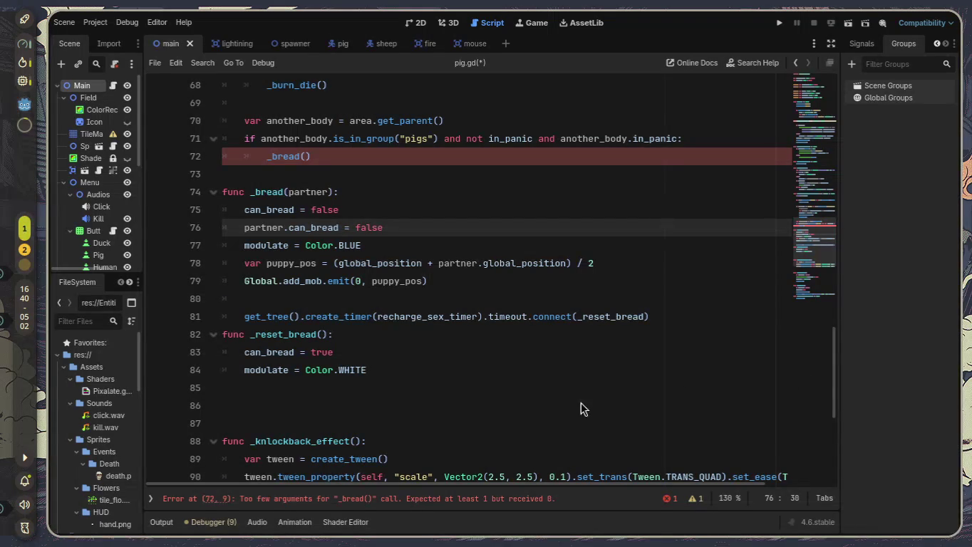
Step: Undo those edits so line 72 holds pass again
scroll(551, 364, "up", 2)
key("ctrl+z")
key("ctrl+z")
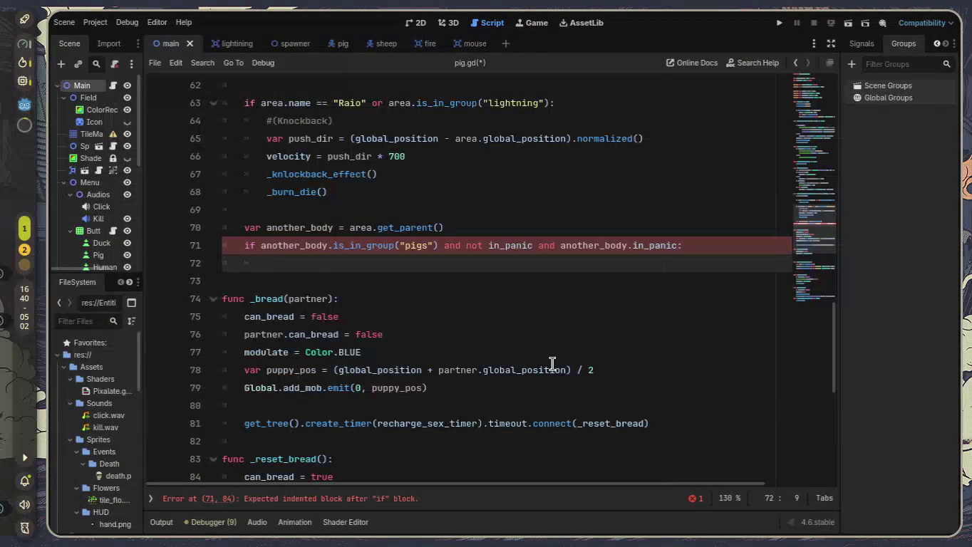
key("ctrl+z")
left_click(550, 365)
scroll(551, 365, "up", 3)
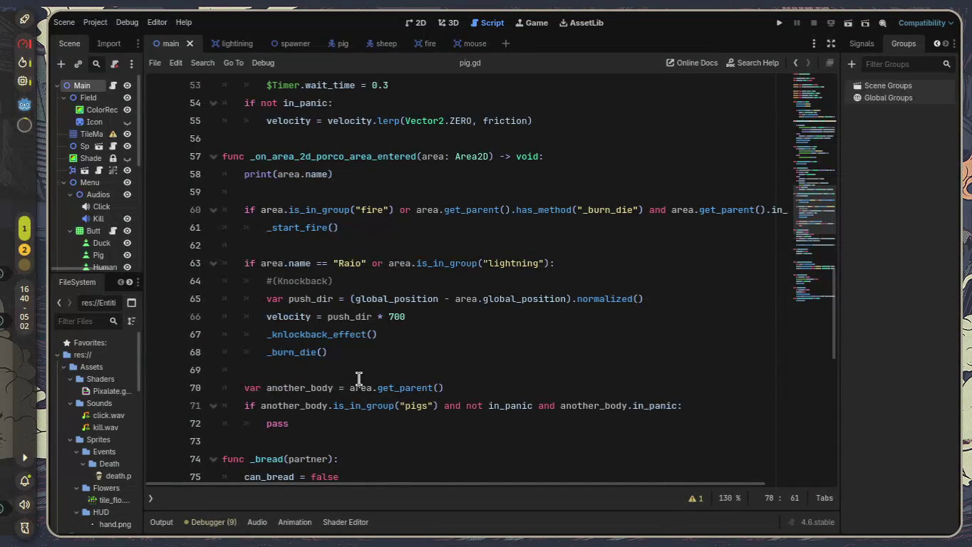
left_click(403, 421)
scroll(403, 421, "down", 2)
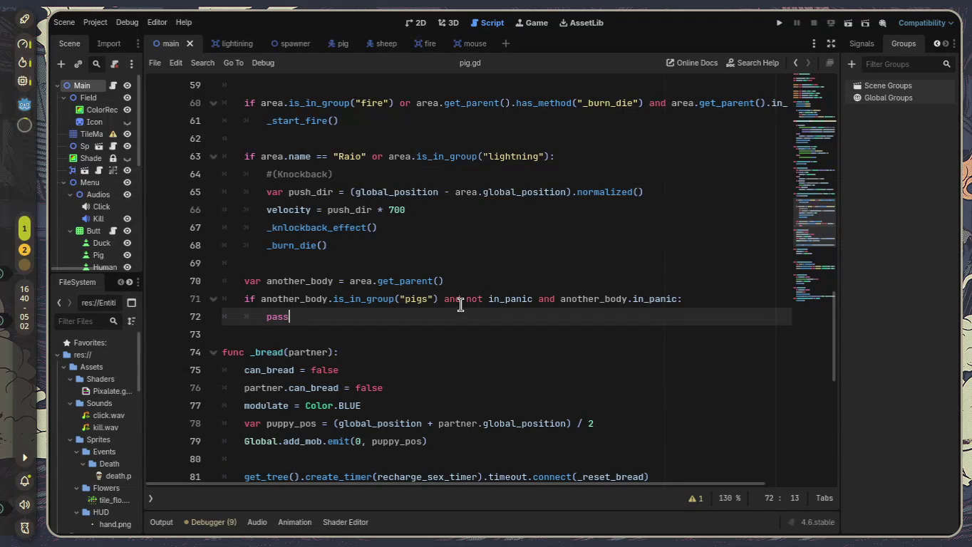
Step: Replace pass on line 72 with 'if can_bread and another_body.get(can_bread):'
double_click(284, 318)
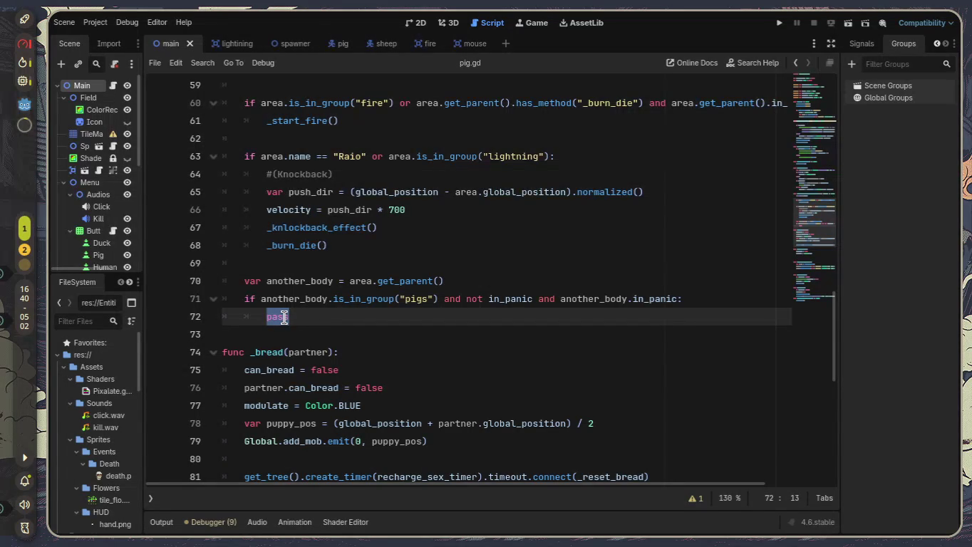
type("if ")
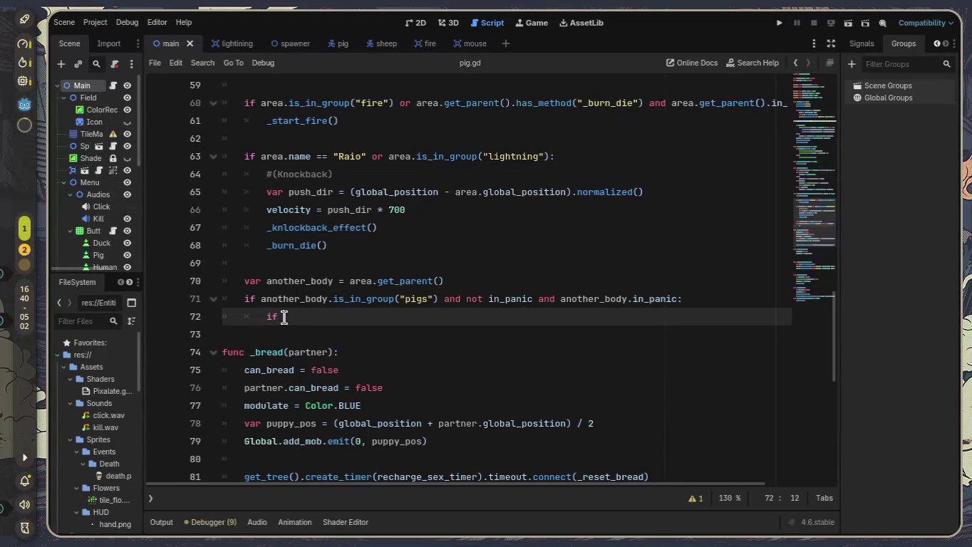
type("can_bread")
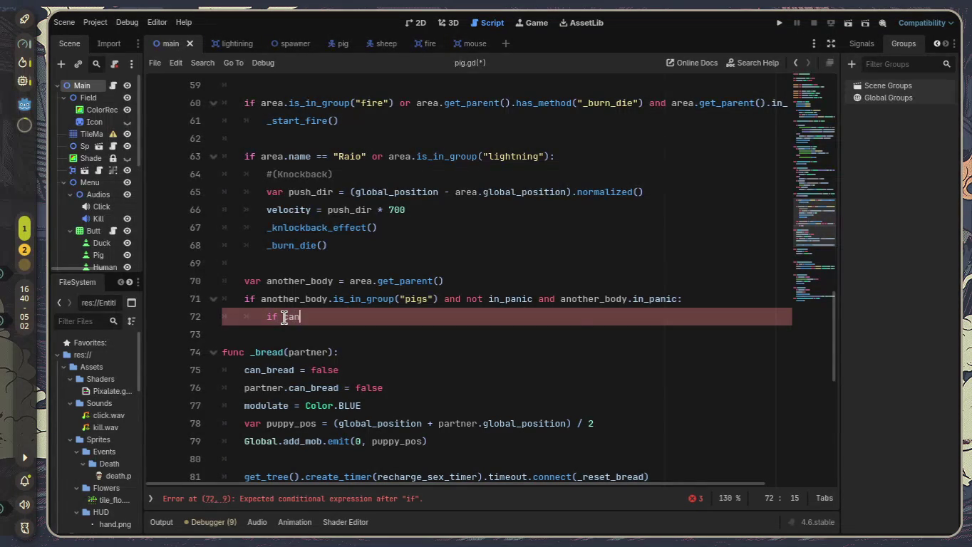
type(" == ")
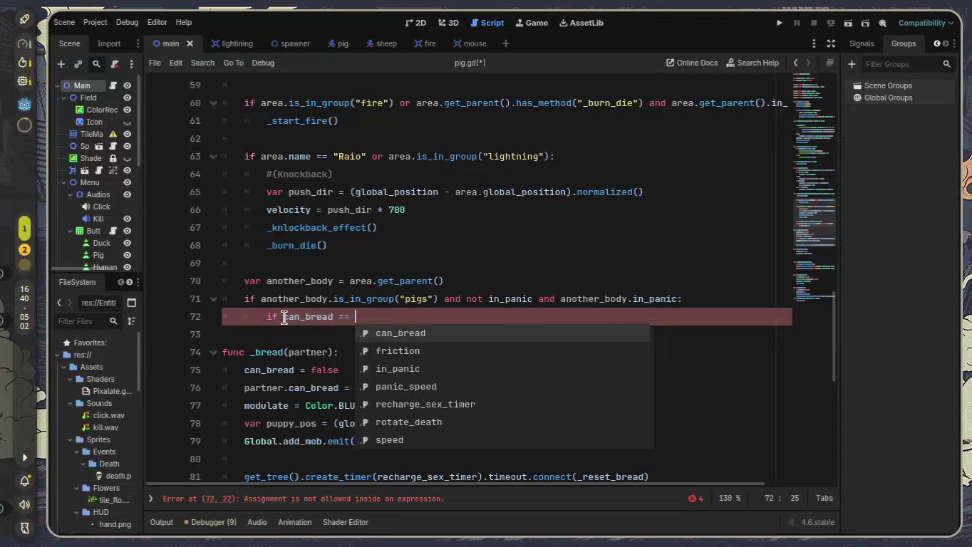
type("reuw")
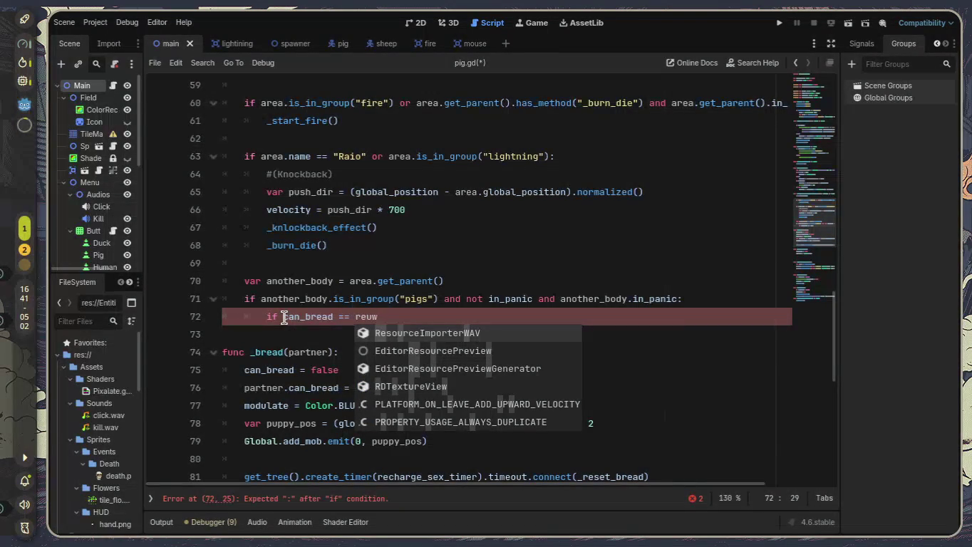
key("BackSpace")
key("BackSpace")
key("BackSpace")
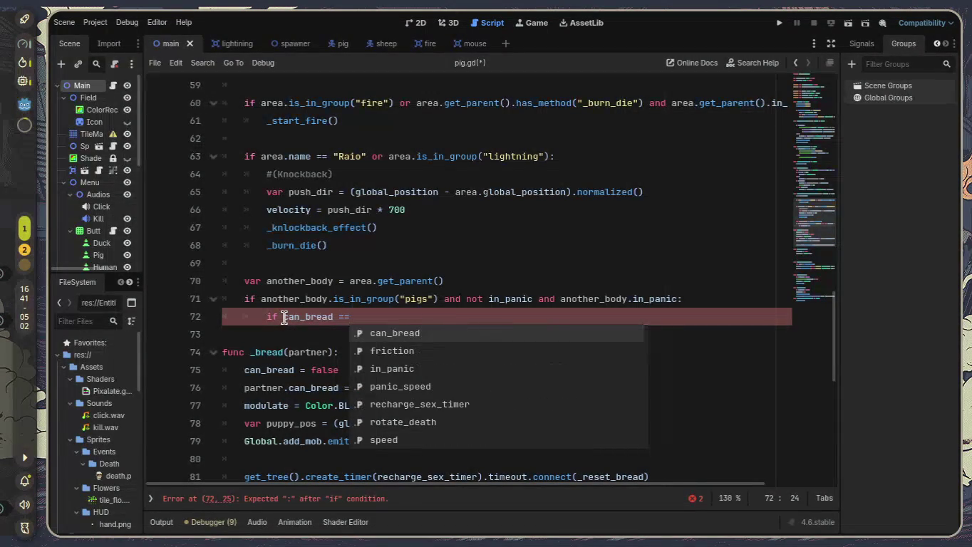
key("BackSpace")
key("BackSpace")
key("BackSpace")
type("and ")
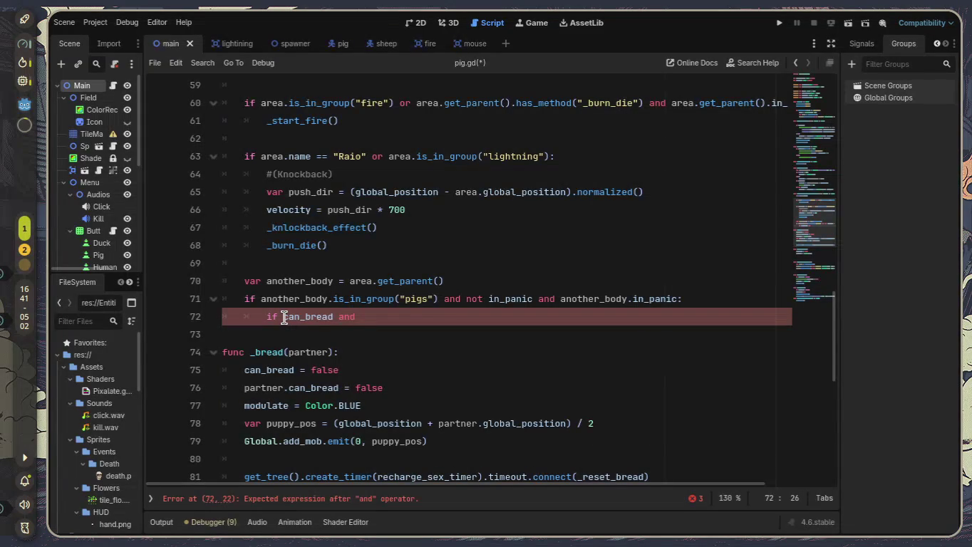
type("o")
type("t")
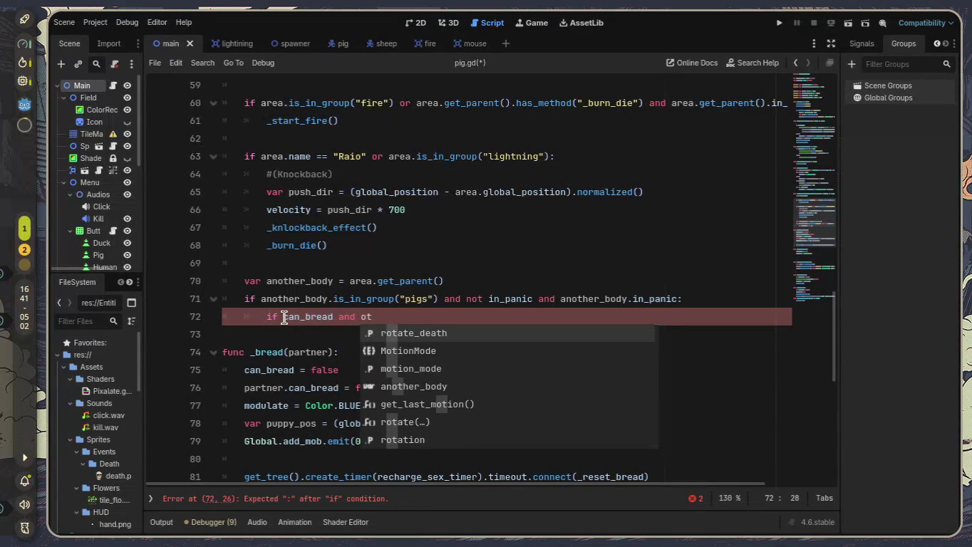
key("Down")
key("Down")
key("Down")
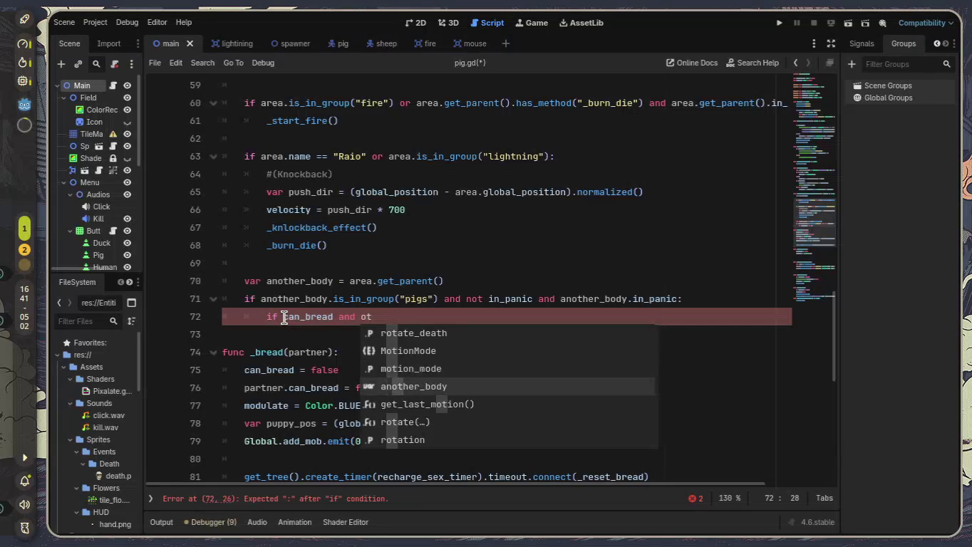
key("Return")
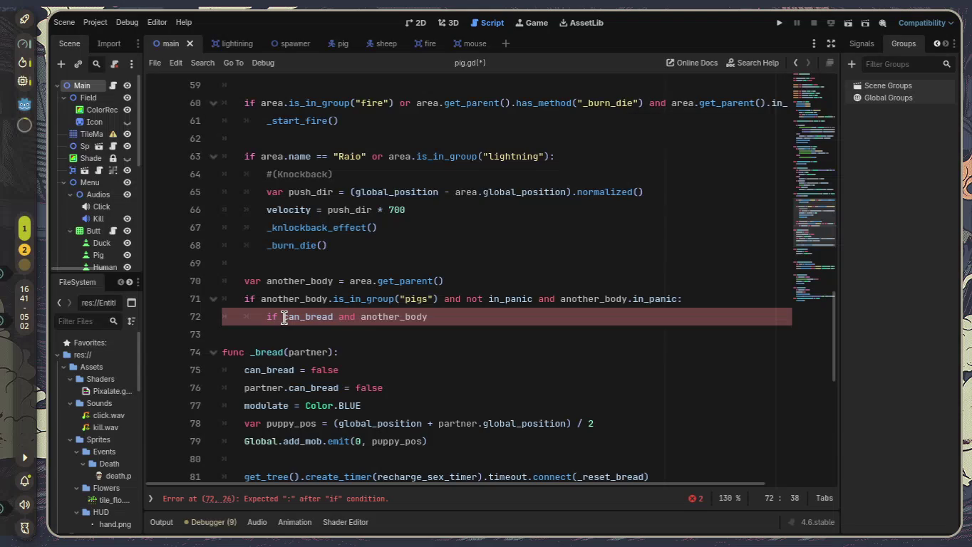
type(".get")
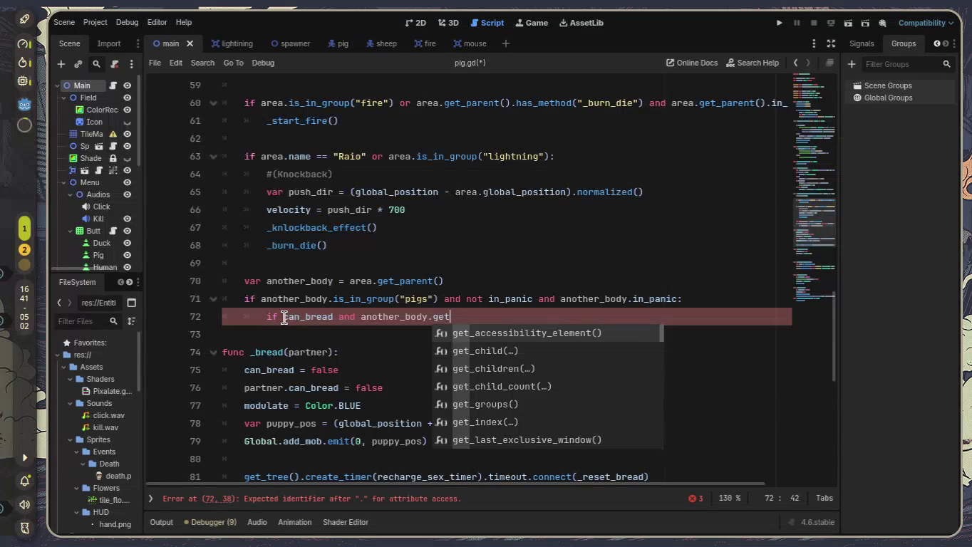
type("(can")
key("Return")
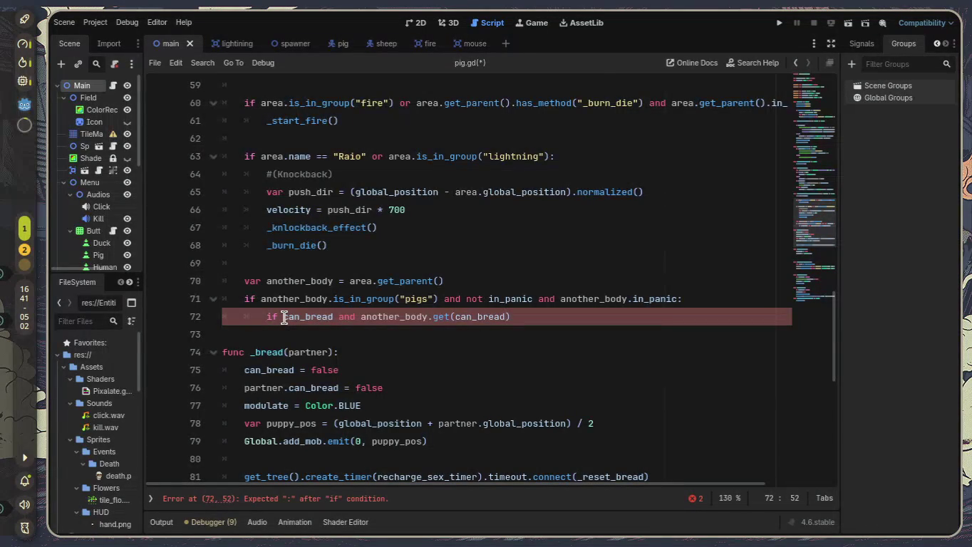
key("Right")
type(":")
Step: Add _bread(another_body) on the indented line under the condition, then select the whole script
key("Return")
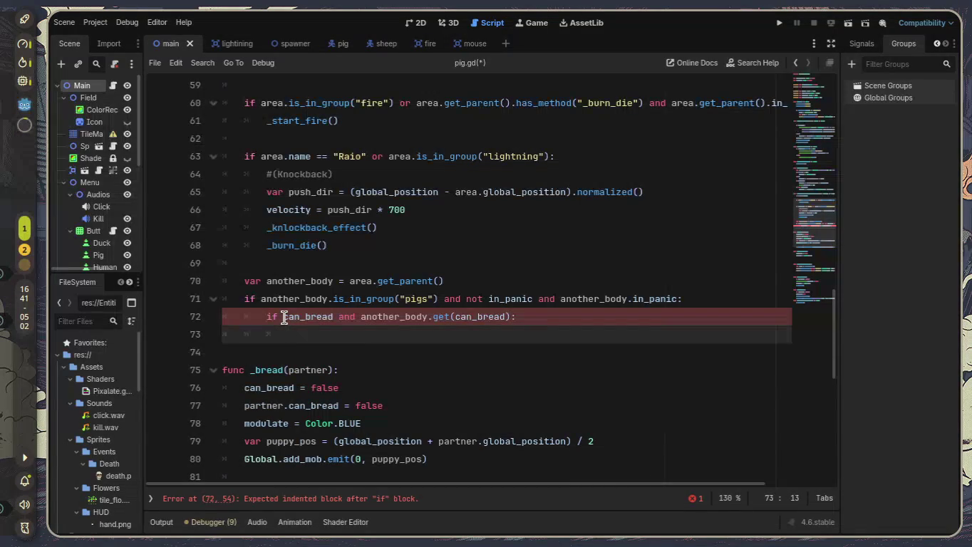
type("_bread")
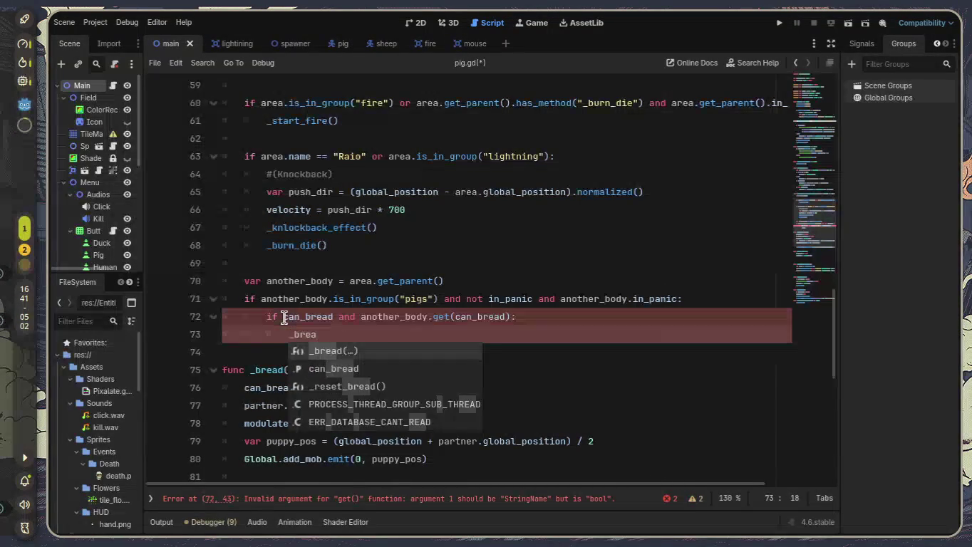
key("Return")
type("oth)")
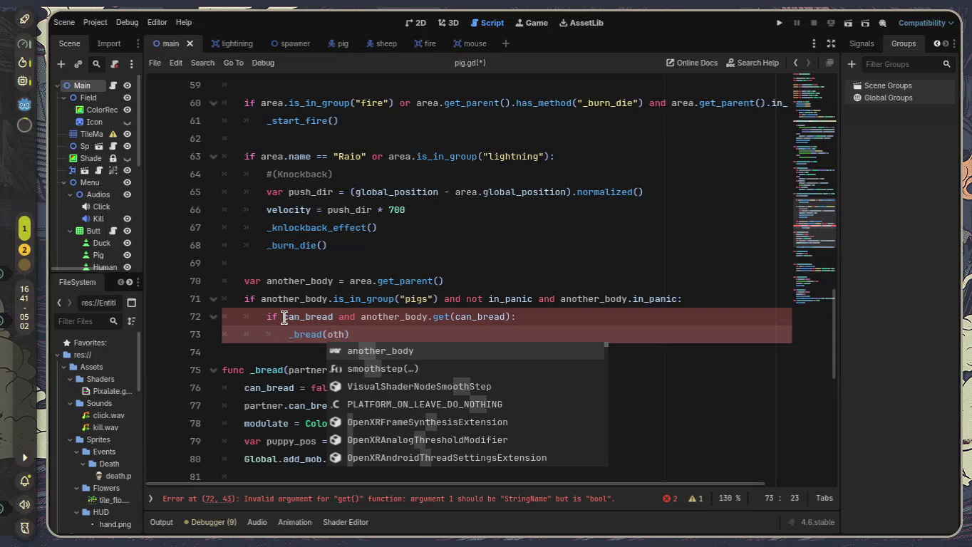
key("Return")
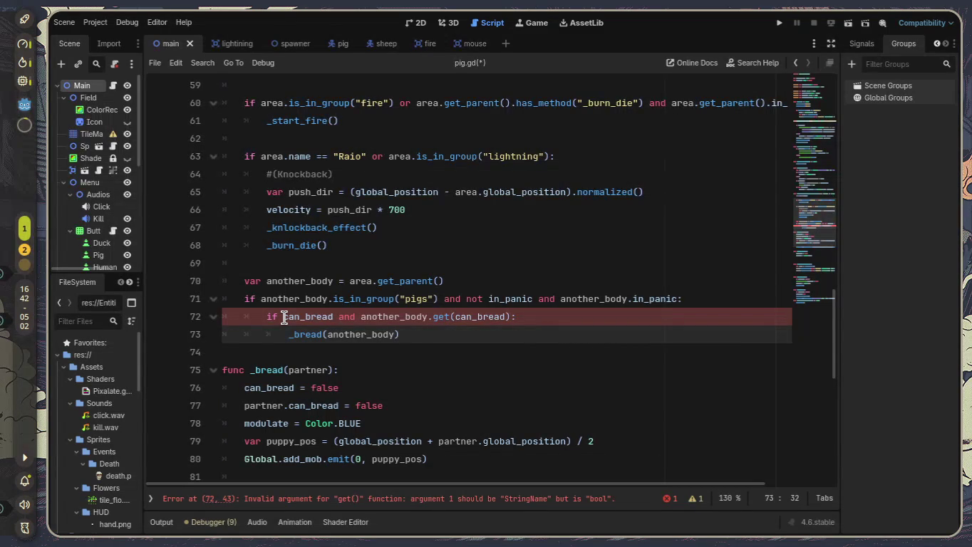
key("ctrl+a")
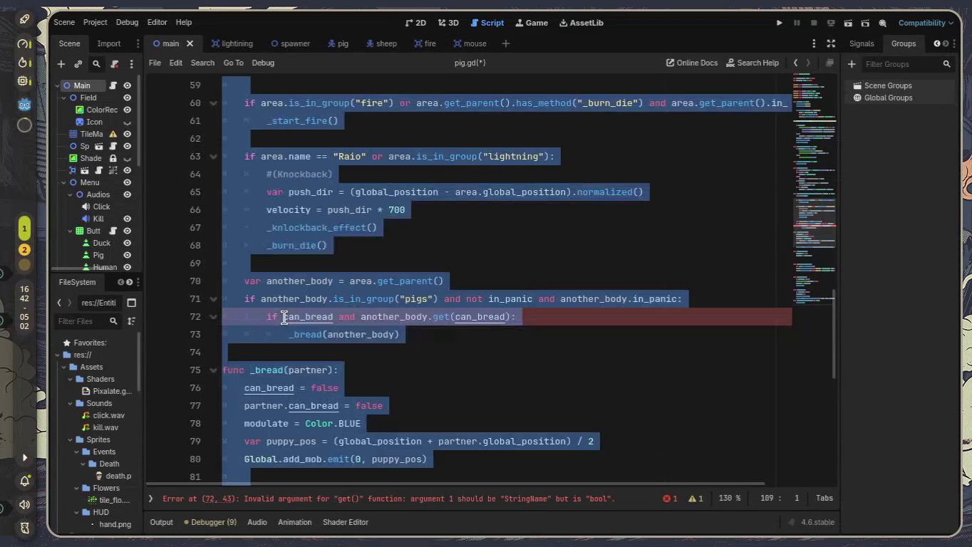
left_click(284, 318)
scroll(283, 318, "down", 1)
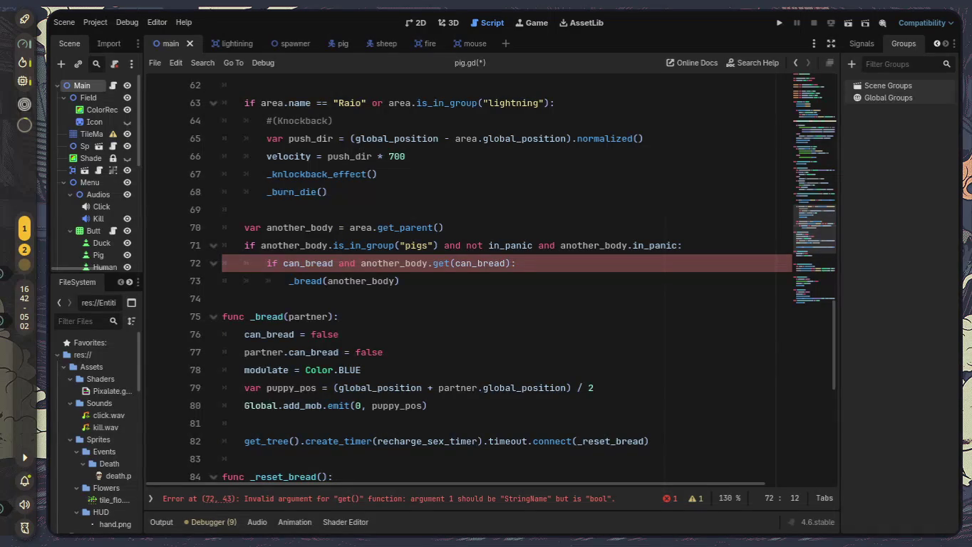
left_click(476, 265)
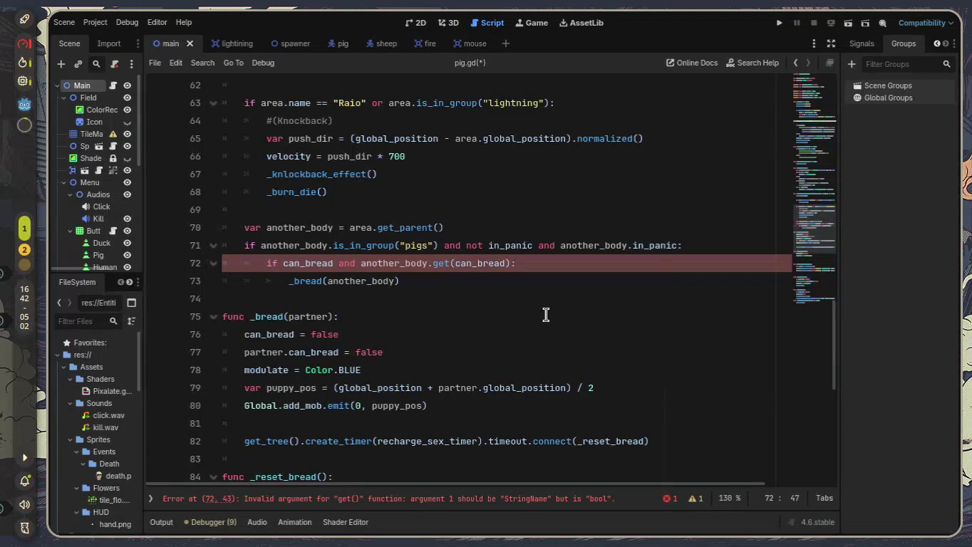
key("BackSpace")
key("BackSpace")
key("BackSpace")
type("can")
key("Tab")
mouse_move(284, 335)
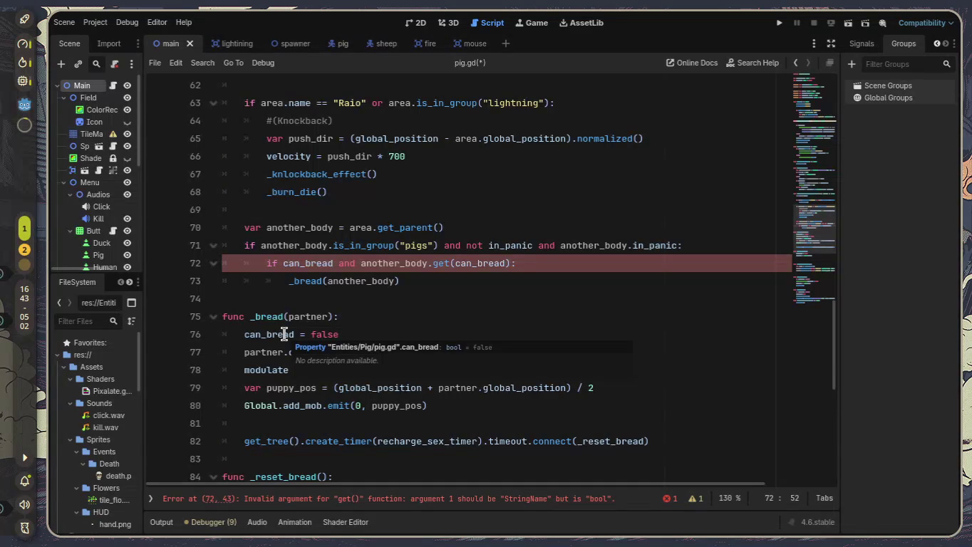
Step: Check the can_bread declaration at the top of pig.gd
scroll(283, 335, "up", 15)
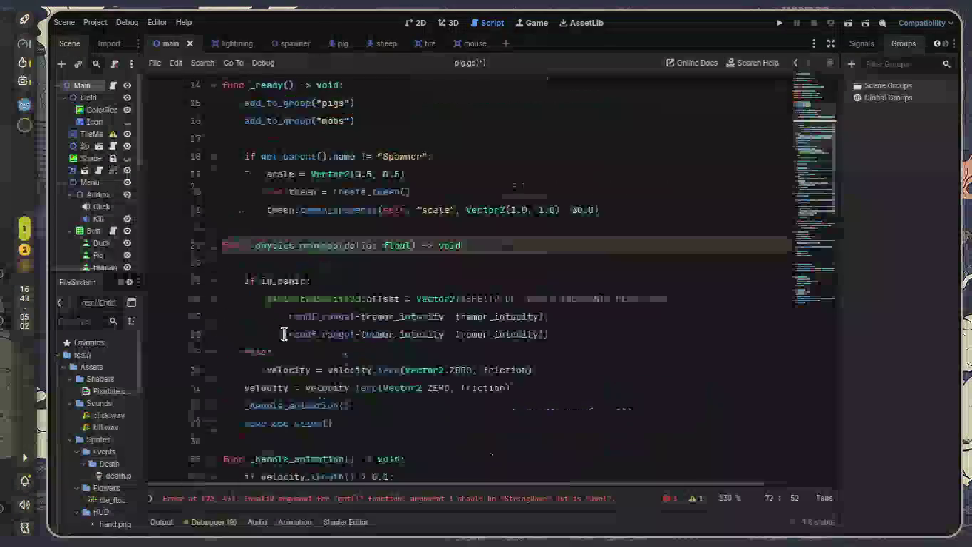
scroll(283, 335, "up", 5)
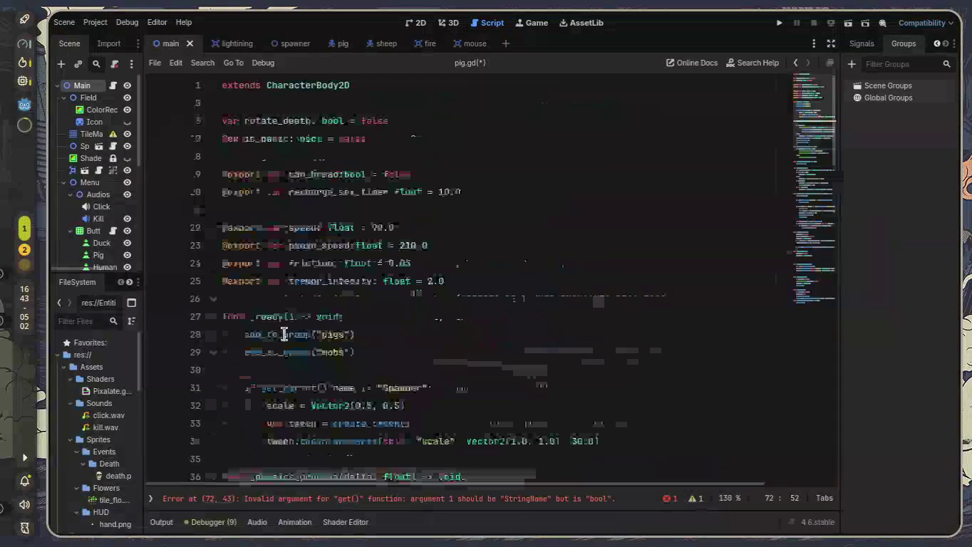
double_click(320, 174)
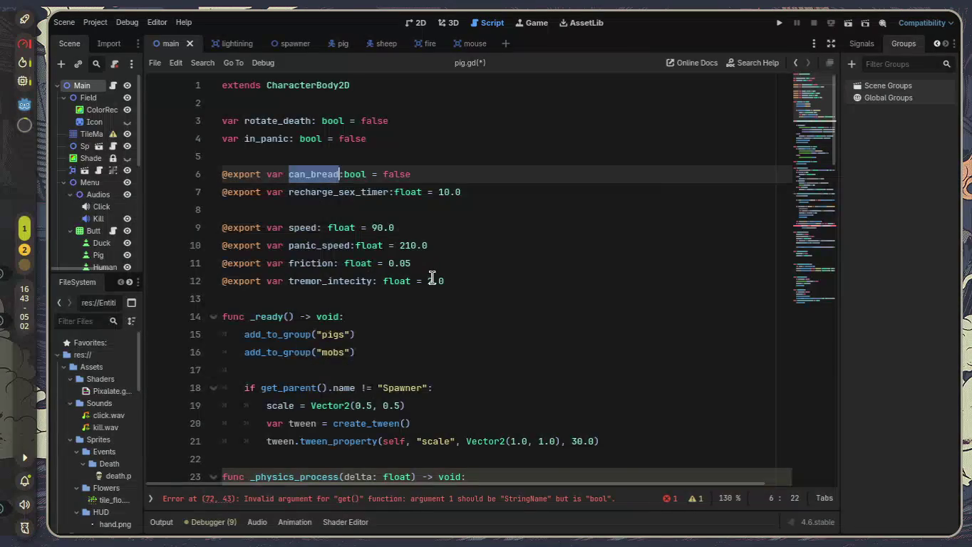
scroll(433, 278, "down", 9)
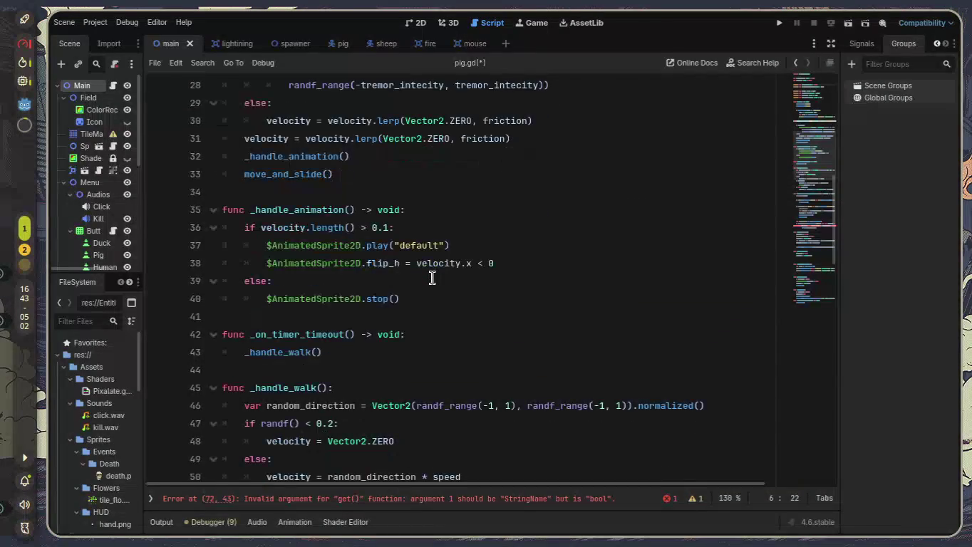
scroll(432, 277, "down", 10)
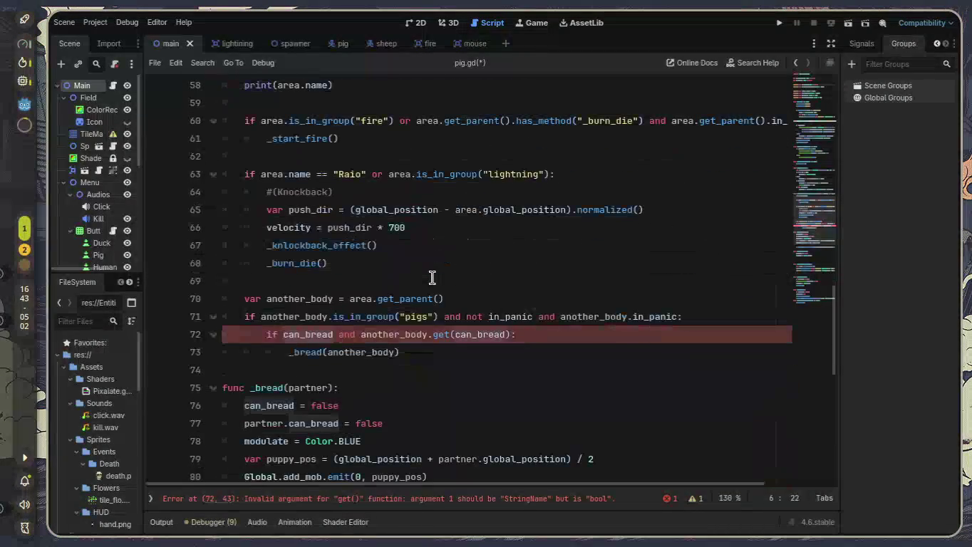
mouse_move(406, 334)
Step: Quote the get() argument on line 72 as "can_bread", save pig.gd, and run the project
left_click(456, 336)
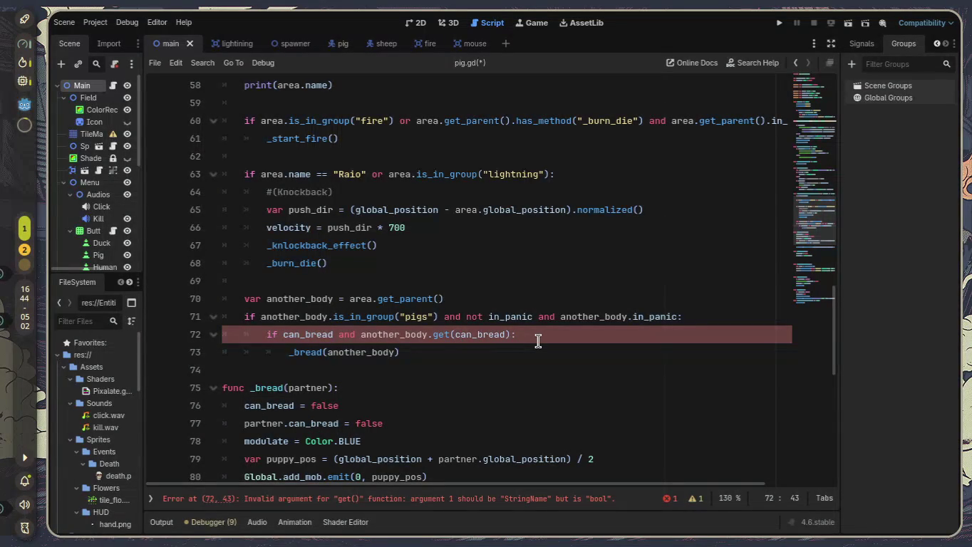
type("!")
key("Delete")
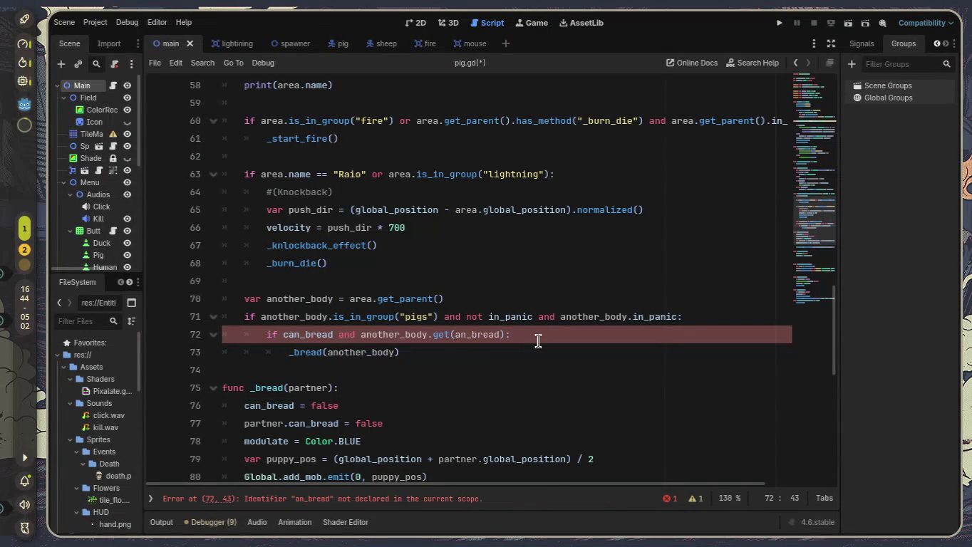
type("c")
key("Escape")
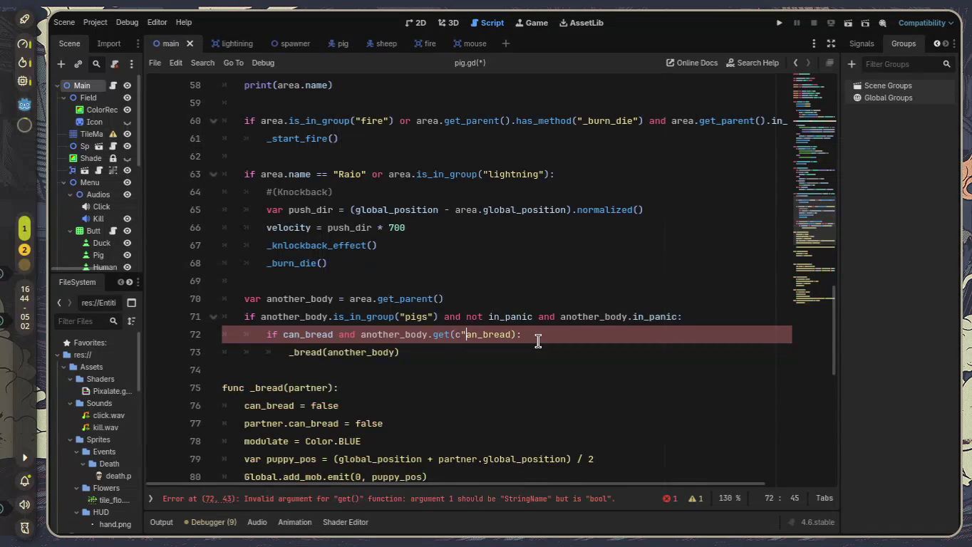
key("Left")
type("\"")
key("Right")
key("Right")
key("Right")
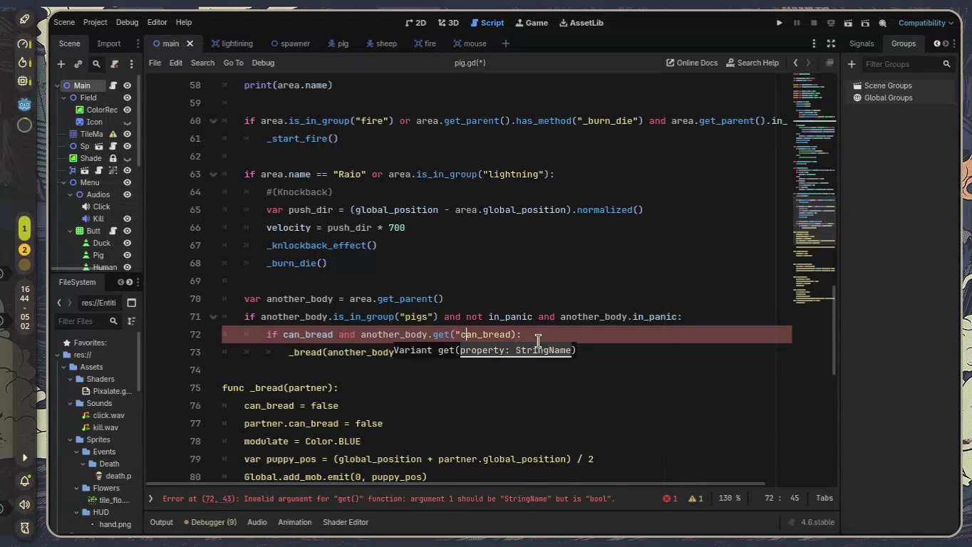
key("Right")
key("Right")
key("Right")
key("Right")
type("\"")
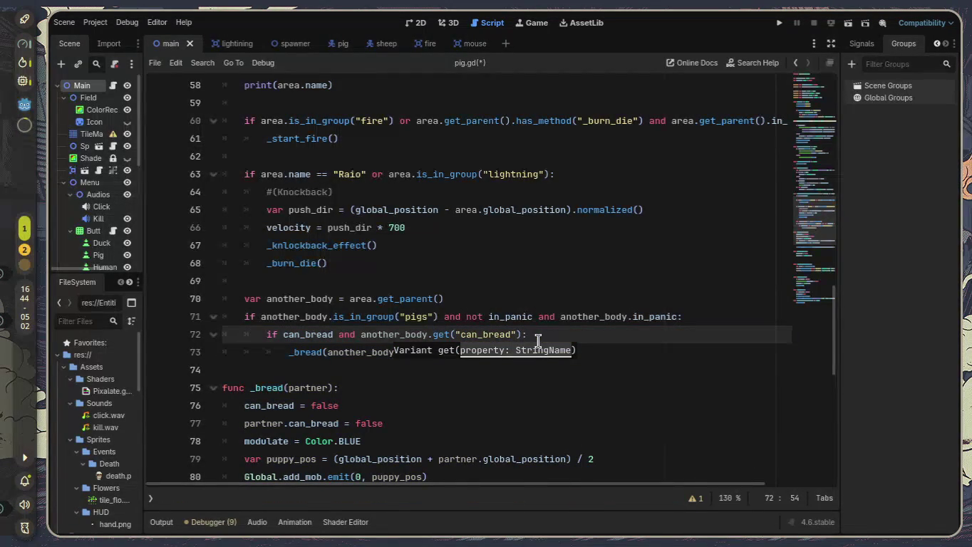
key("ctrl+s")
left_click(780, 25)
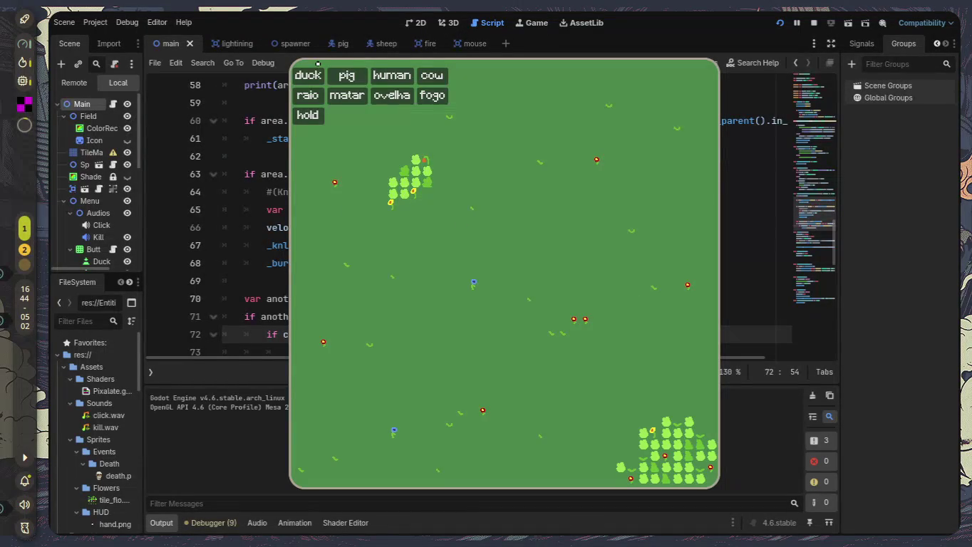
Step: Spawn ten pigs in the field so they start breeding
left_click(347, 77)
left_click(347, 77)
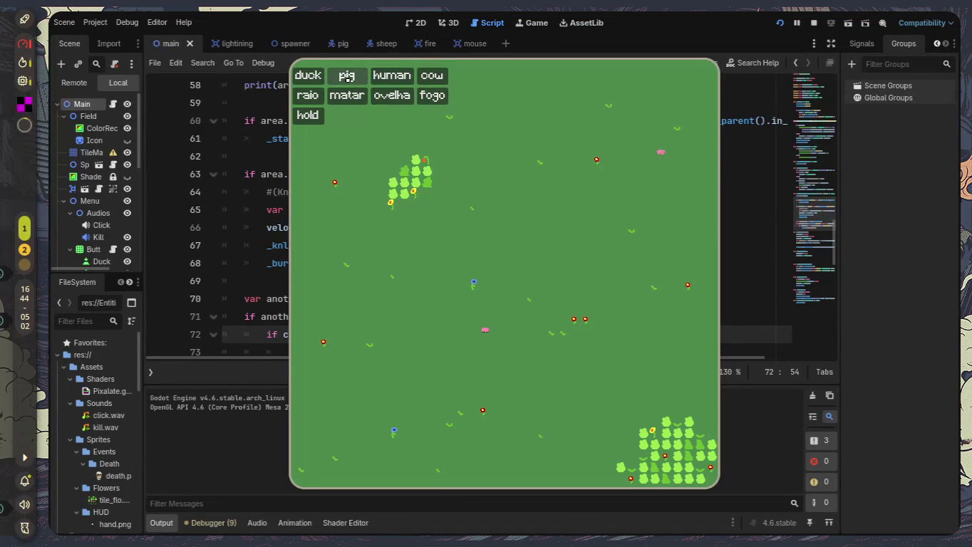
left_click(347, 77)
left_click(347, 77)
left_click(347, 78)
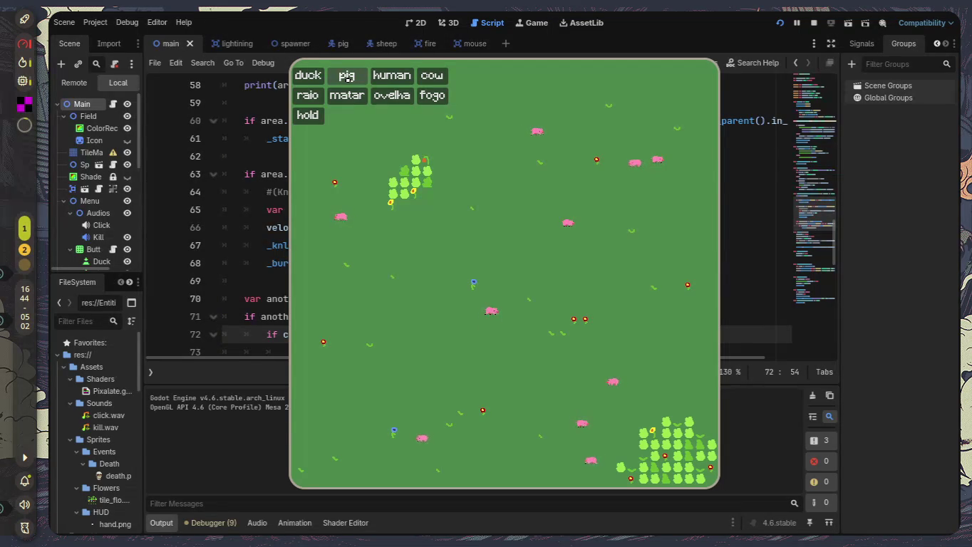
left_click(347, 77)
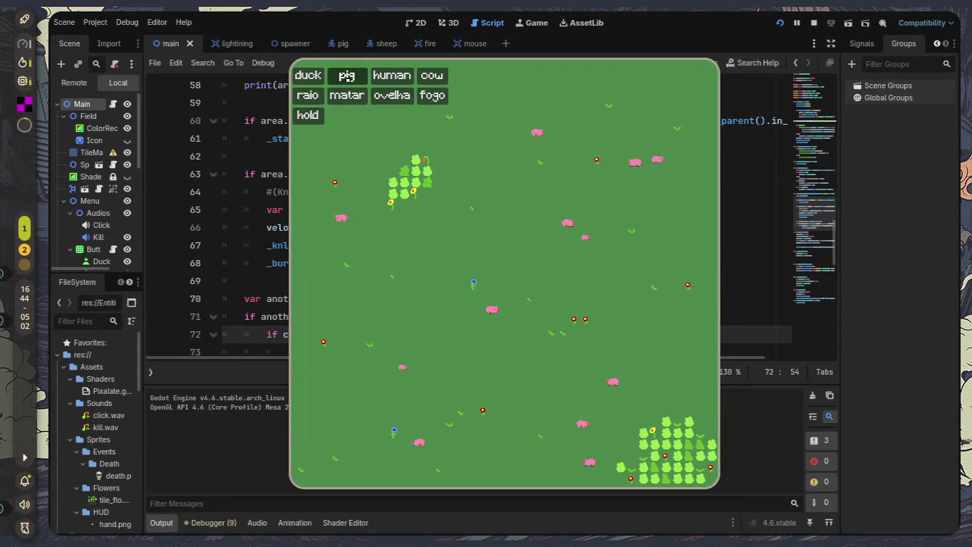
left_click(347, 78)
left_click(347, 79)
left_click(347, 75)
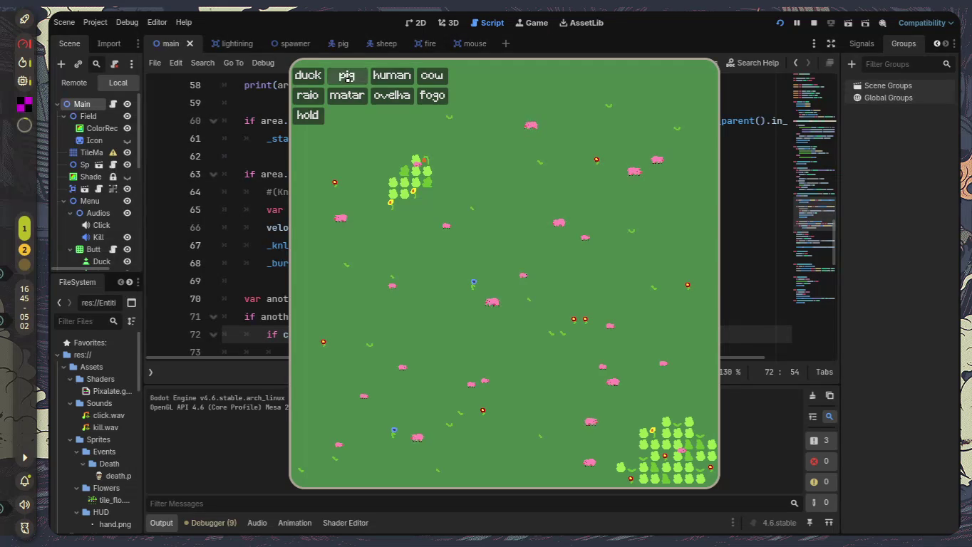
left_click(347, 77)
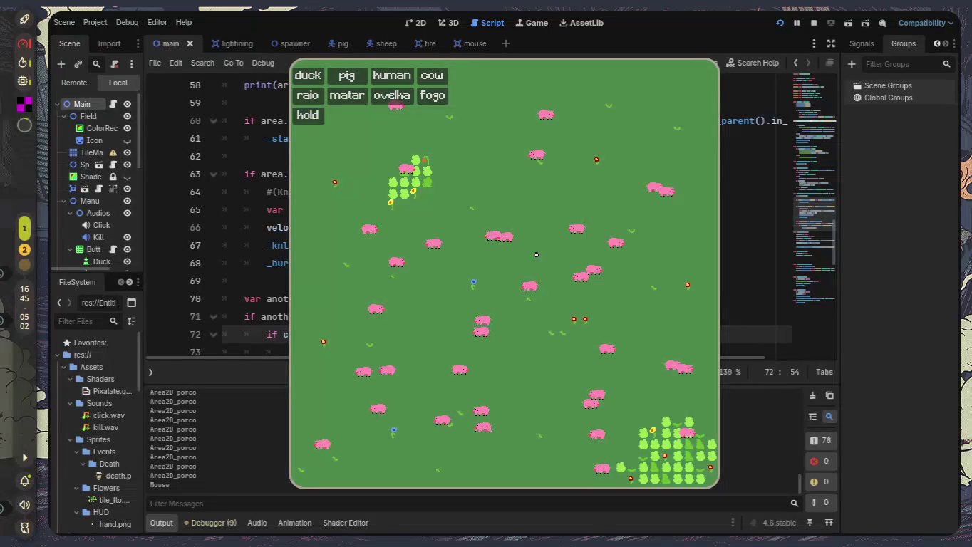
Step: Clear all creatures, spawn four fresh pigs, and leave the game for the script
left_click(368, 97)
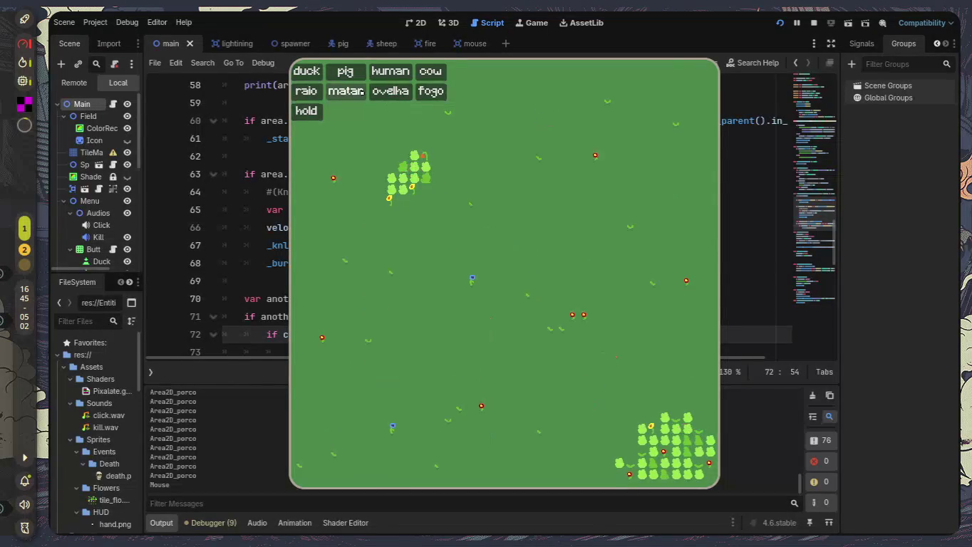
left_click(347, 77)
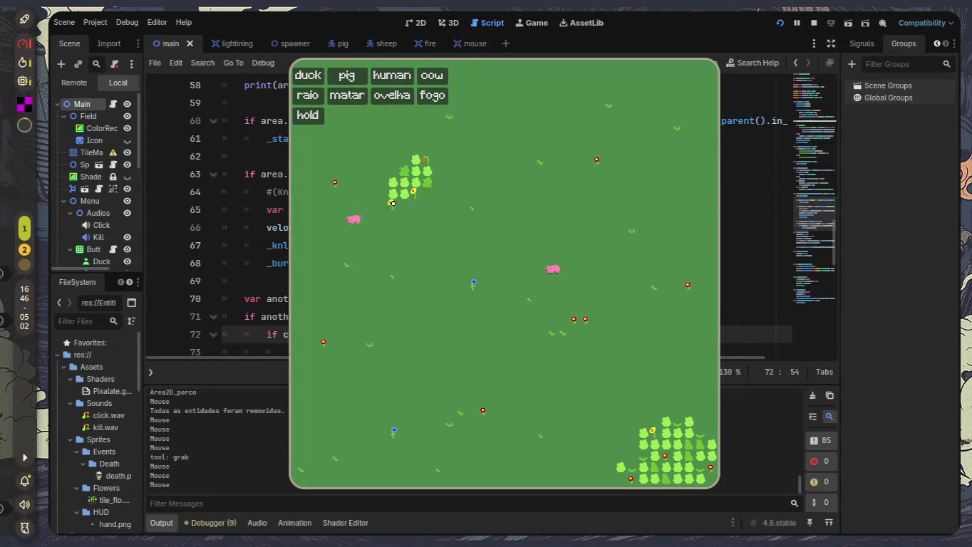
left_click(346, 76)
left_click(346, 75)
left_click(346, 75)
key("alt+Tab")
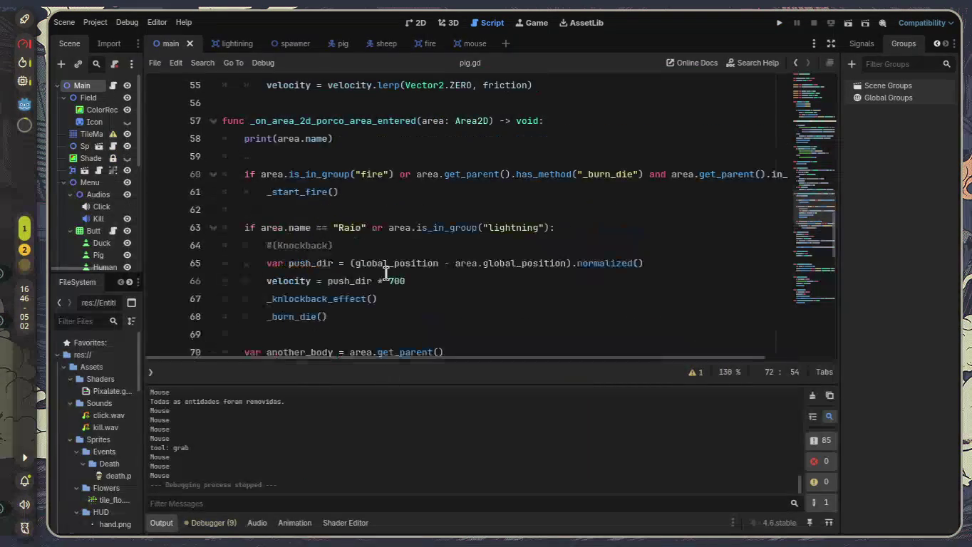
Step: Delete the if get_parent().name != "Spawner" scale-tween block from _ready in pig.gd
scroll(386, 269, "up", 3)
scroll(386, 273, "up", 3)
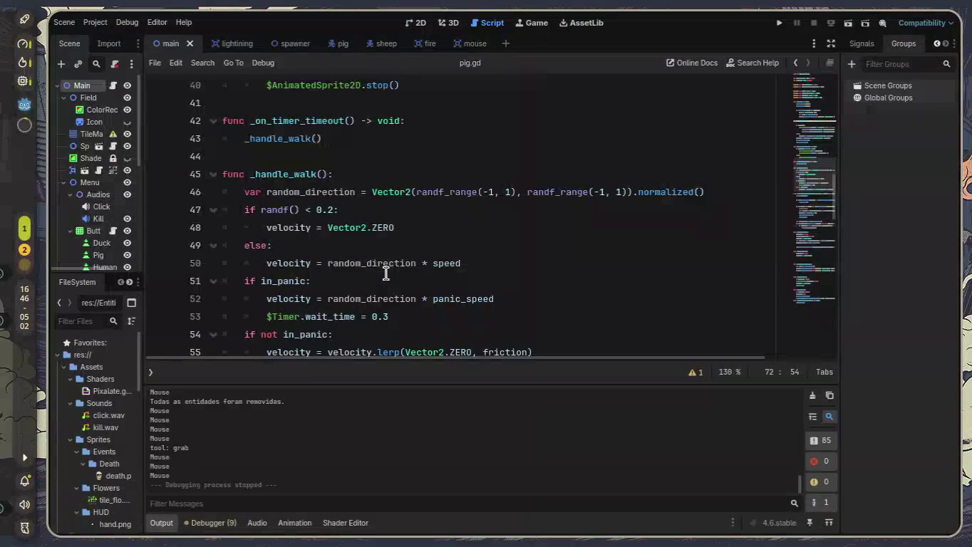
scroll(386, 274, "up", 5)
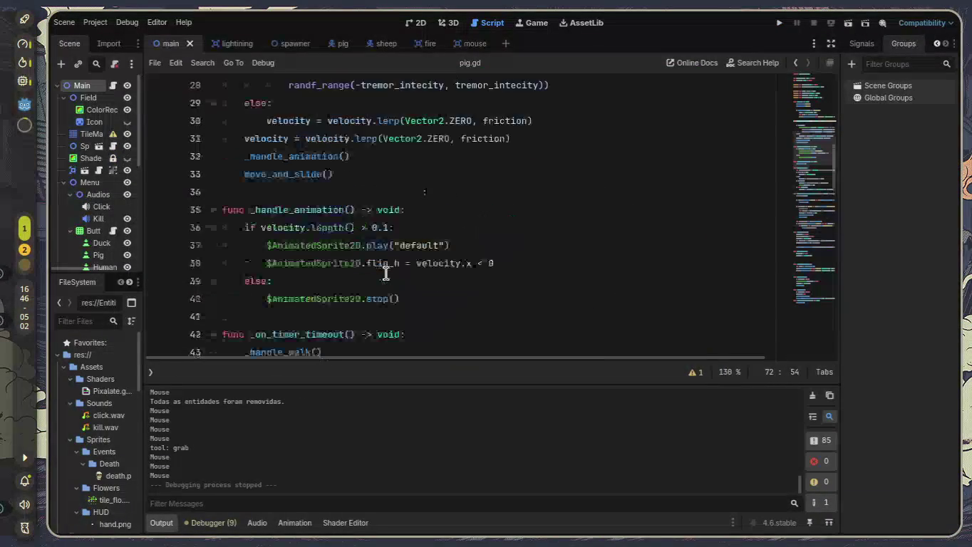
scroll(386, 273, "up", 1)
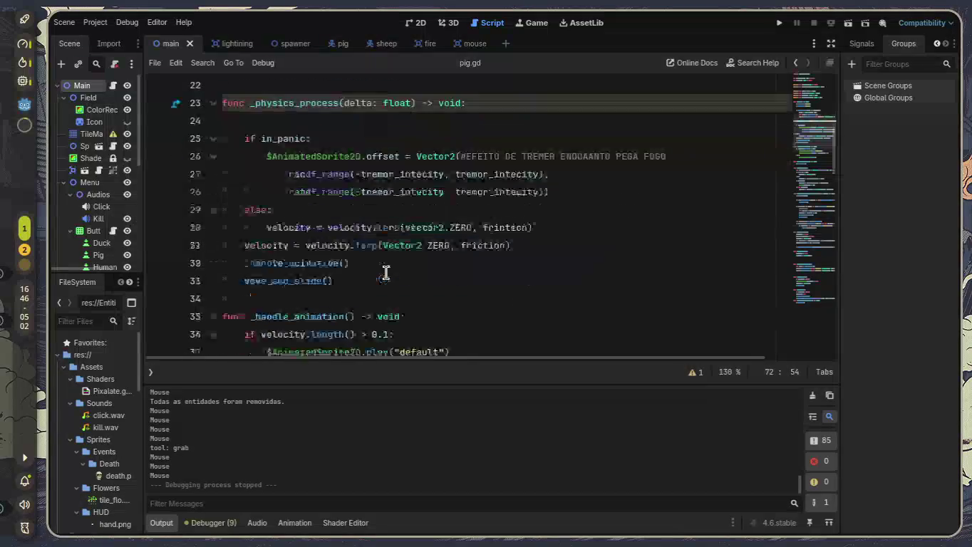
scroll(385, 273, "down", 8)
scroll(386, 272, "down", 2)
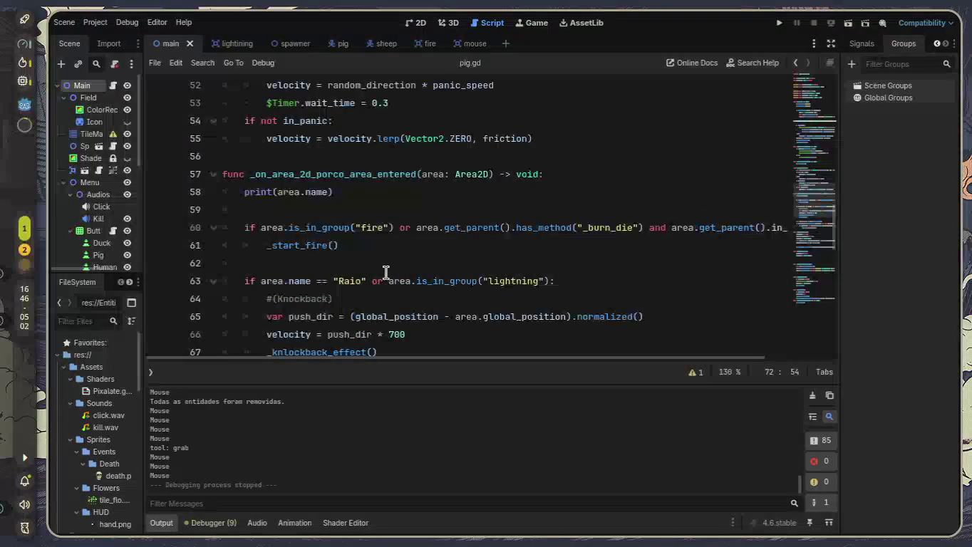
scroll(386, 271, "down", 2)
scroll(385, 272, "down", 2)
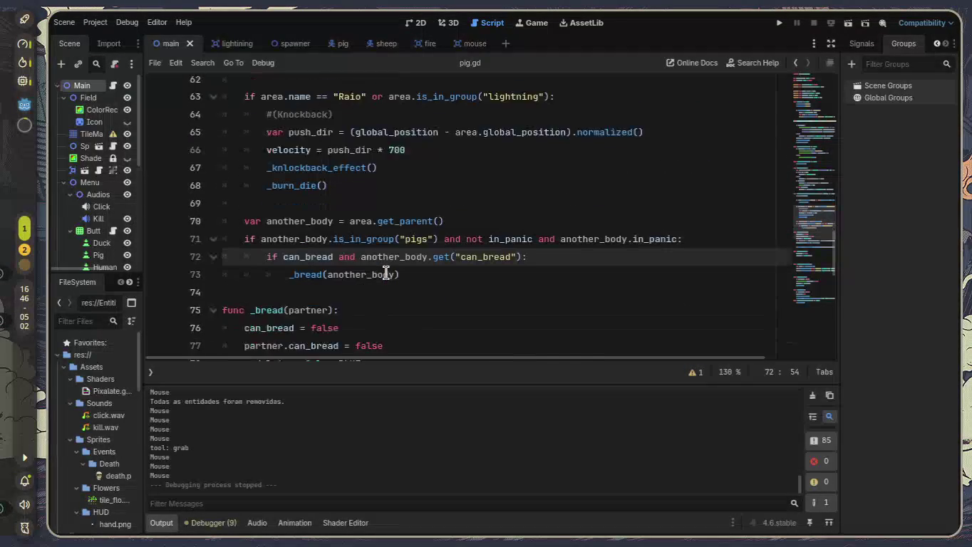
scroll(385, 272, "down", 2)
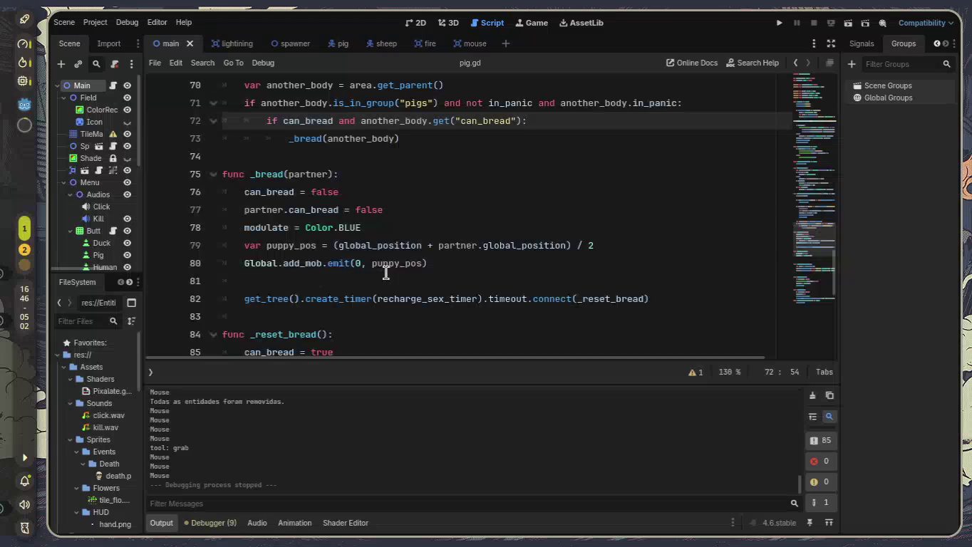
scroll(385, 272, "down", 1)
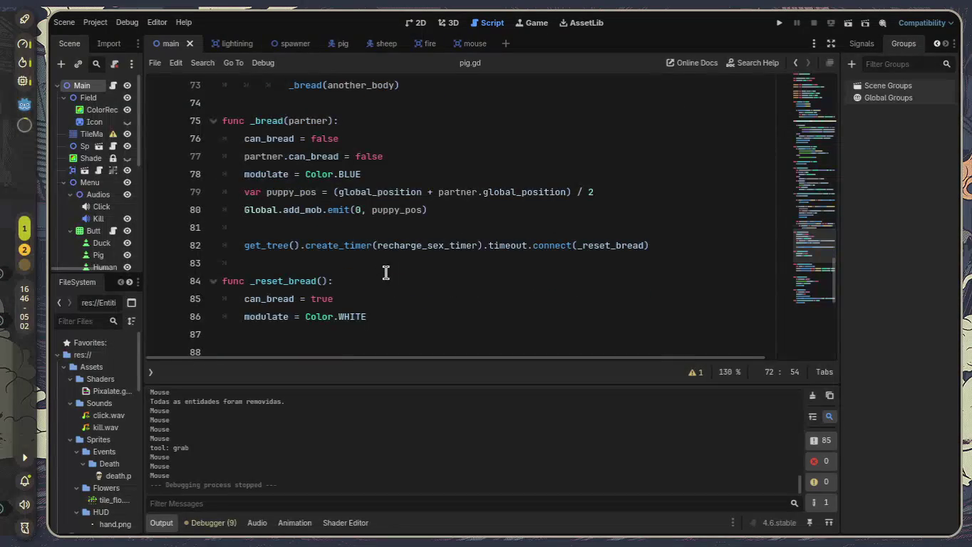
scroll(386, 272, "down", 3)
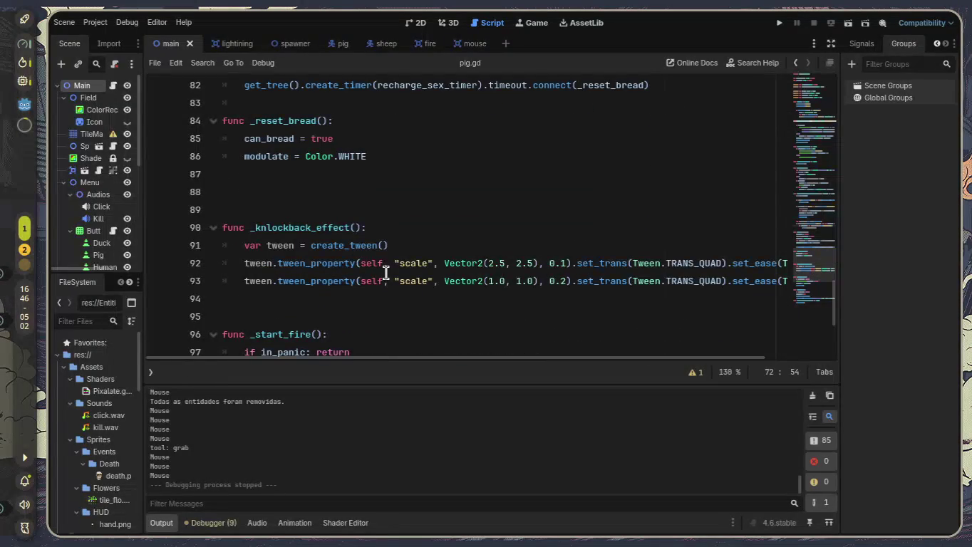
scroll(386, 272, "up", 4)
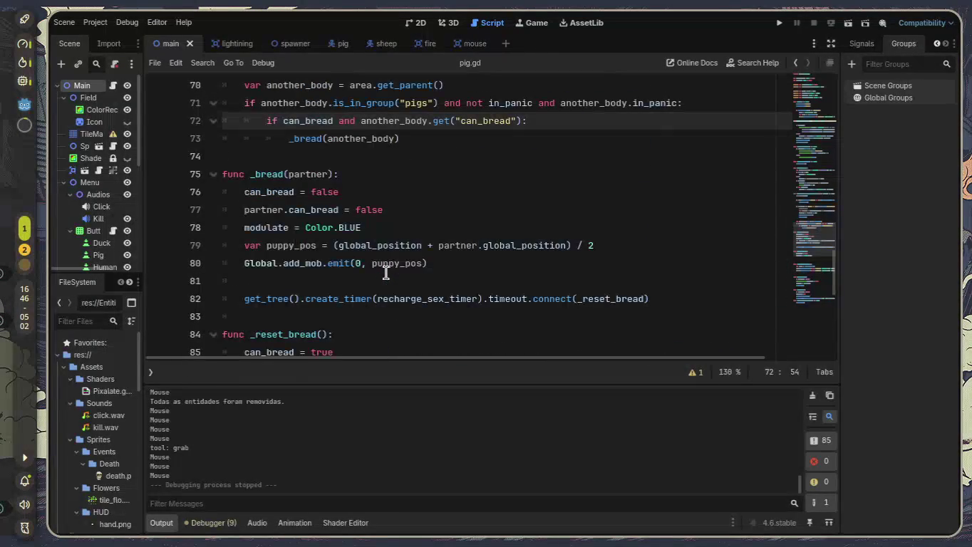
scroll(385, 273, "up", 9)
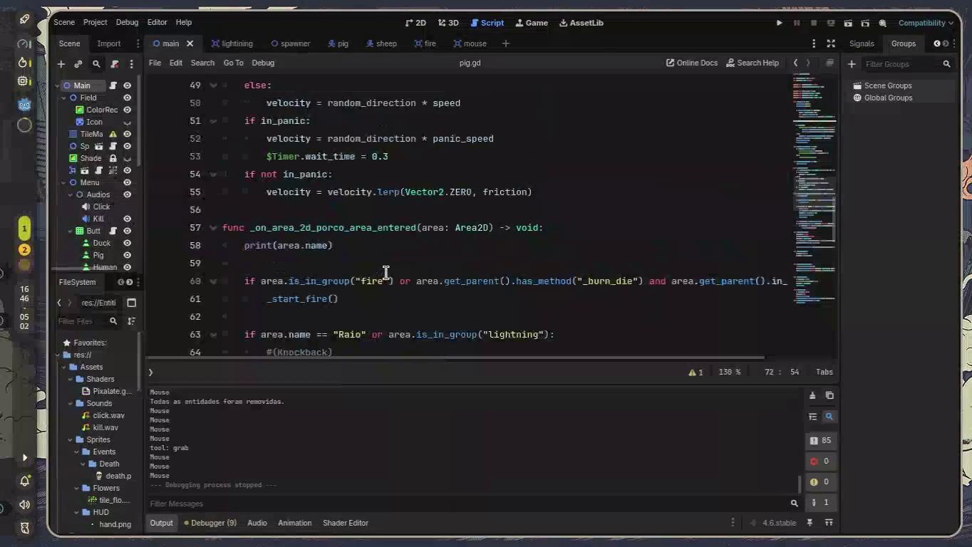
scroll(386, 272, "up", 11)
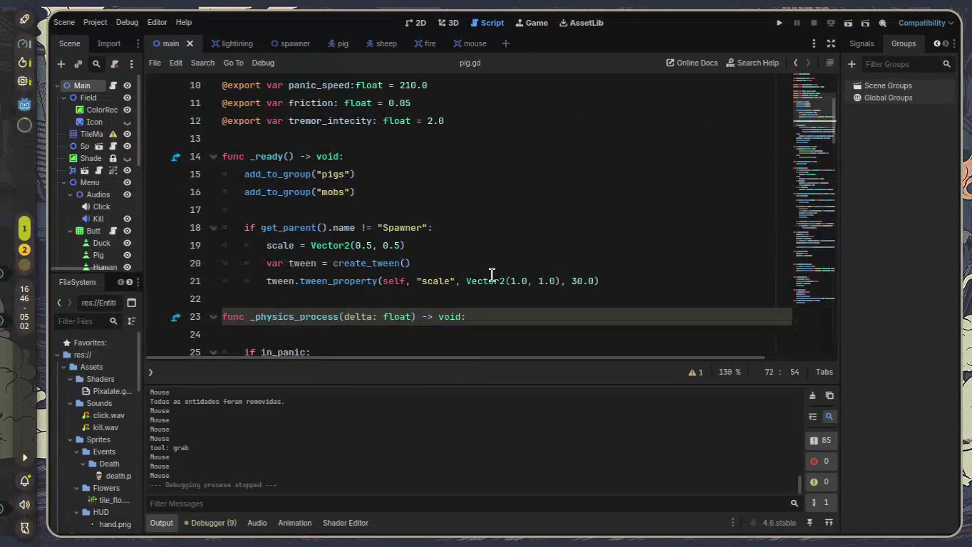
left_click_drag(618, 276, 310, 245)
mouse_move(227, 220)
left_mouse_down()
mouse_move(216, 214)
mouse_move(216, 230)
left_mouse_up()
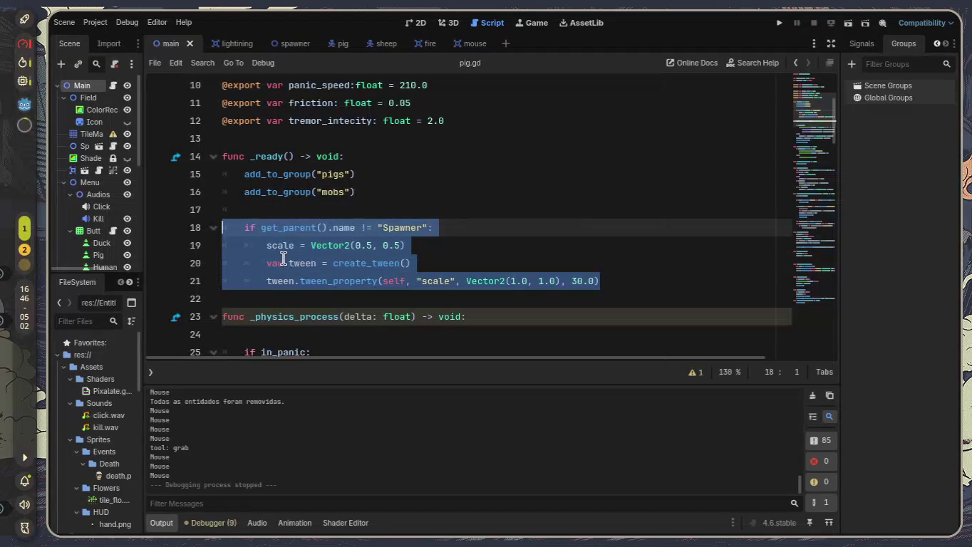
key("BackSpace")
key("BackSpace")
key("BackSpace")
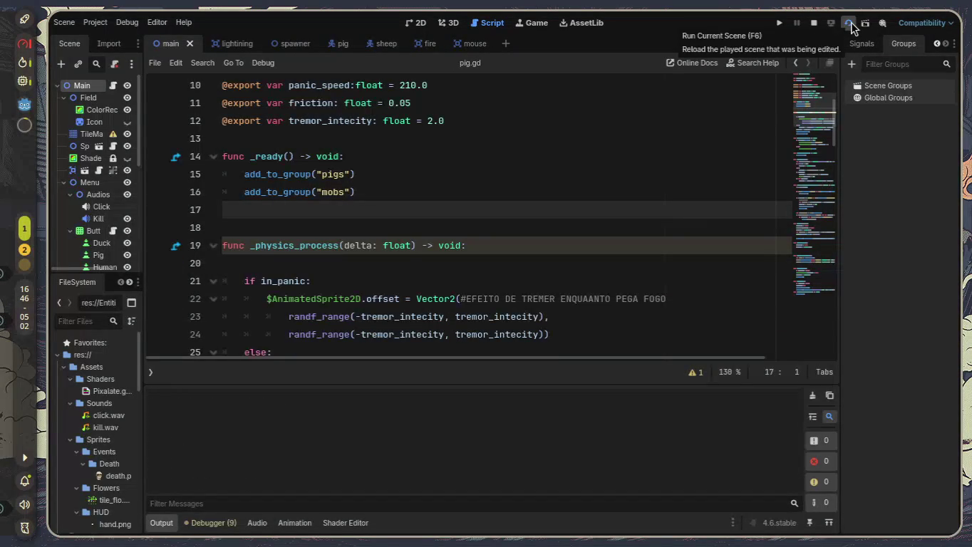
left_click(849, 27)
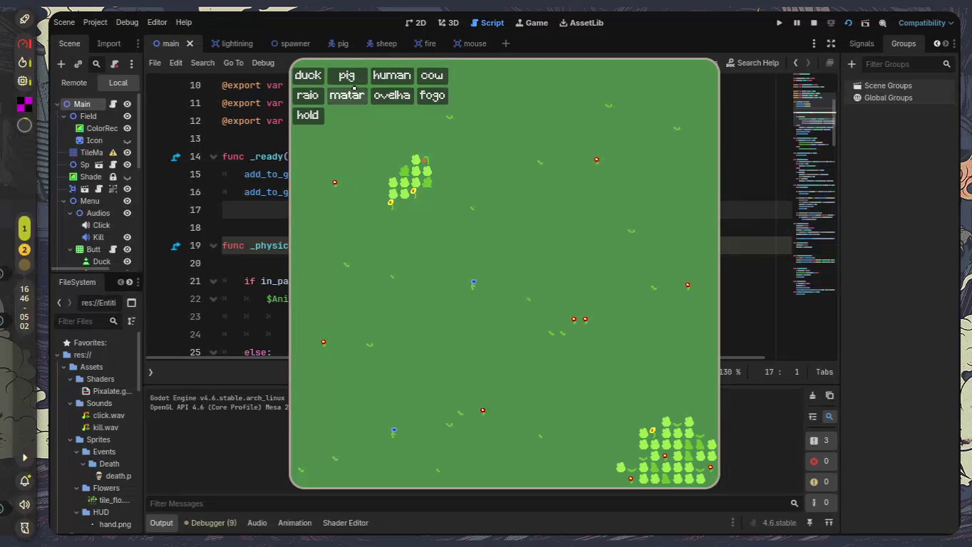
left_click(346, 76)
left_click(346, 76)
left_click(346, 77)
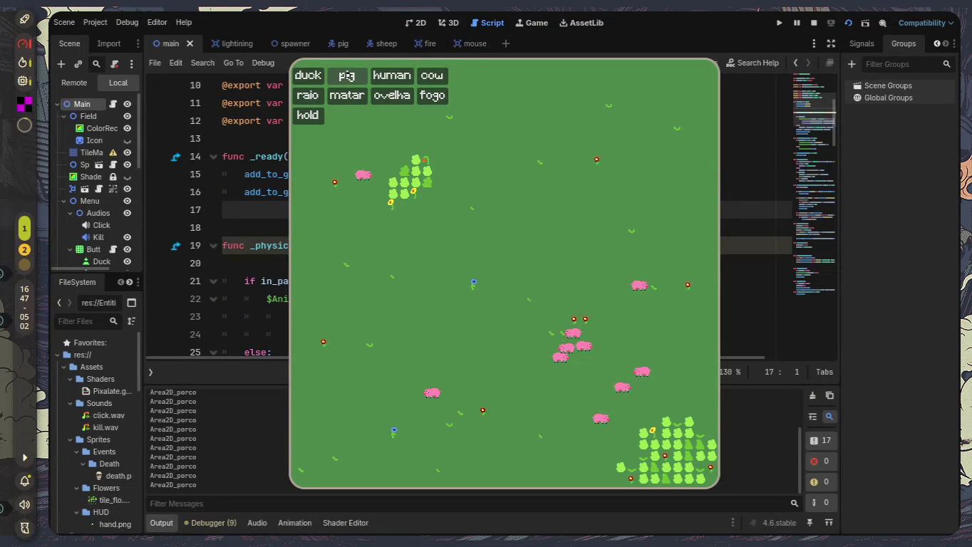
key("F8")
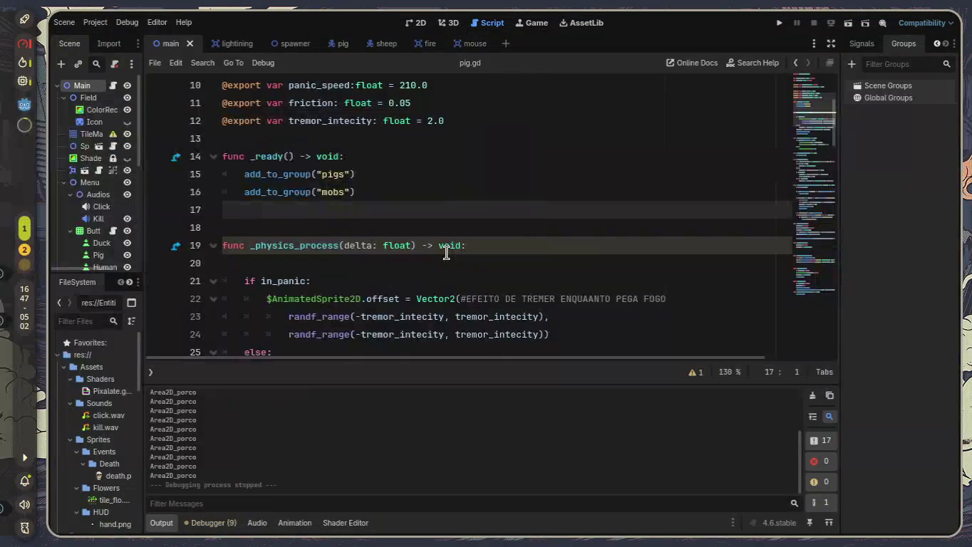
scroll(445, 253, "down", 4)
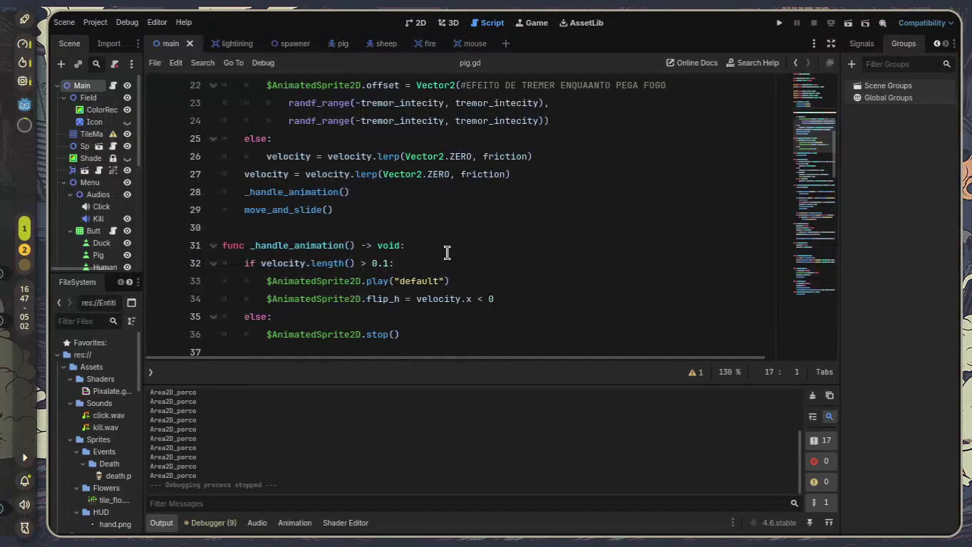
scroll(446, 253, "down", 8)
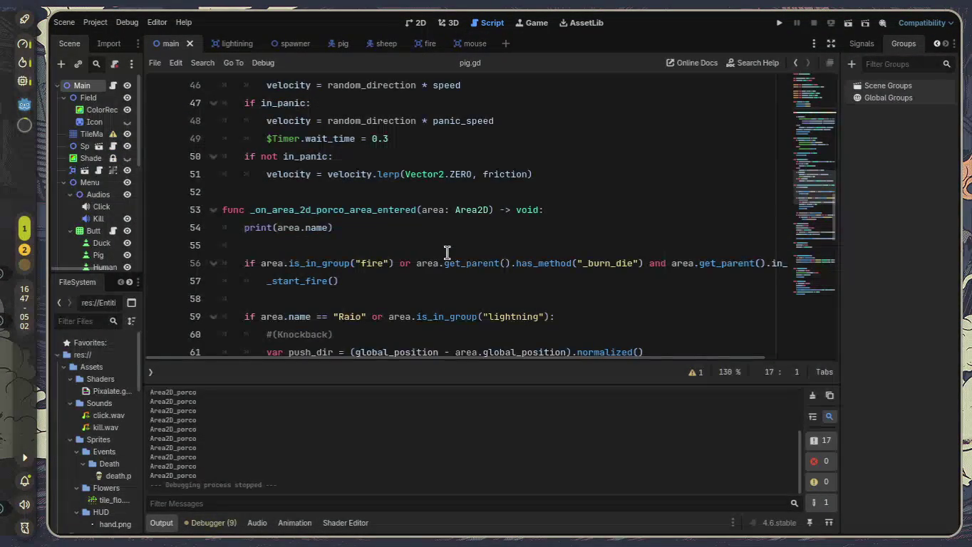
scroll(446, 253, "down", 1)
scroll(397, 231, "down", 2)
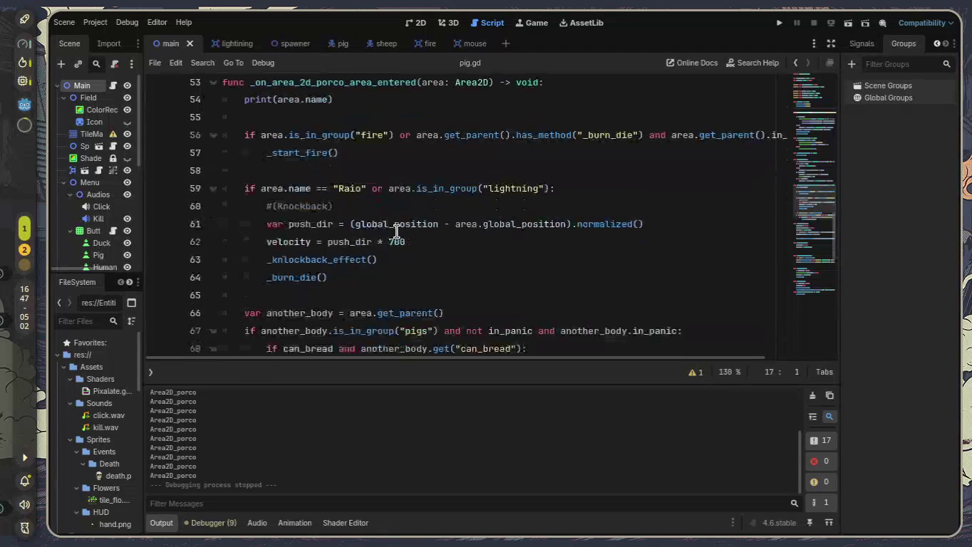
scroll(290, 271, "down", 1)
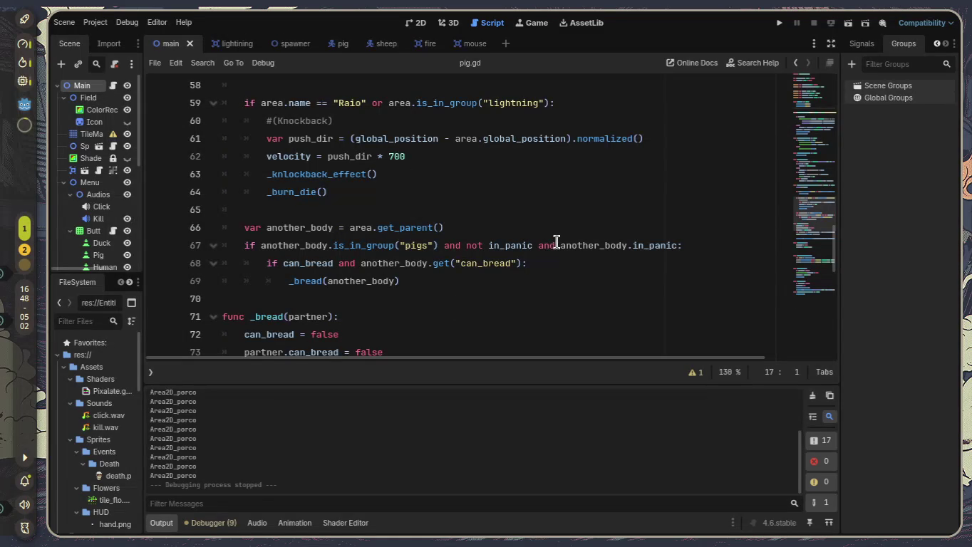
mouse_move(558, 241)
scroll(491, 307, "down", 1)
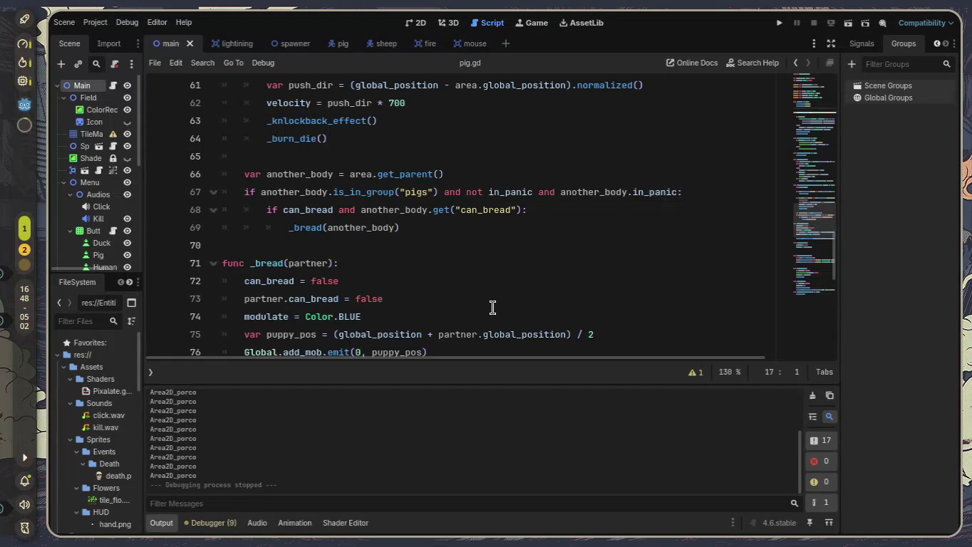
scroll(435, 299, "down", 3)
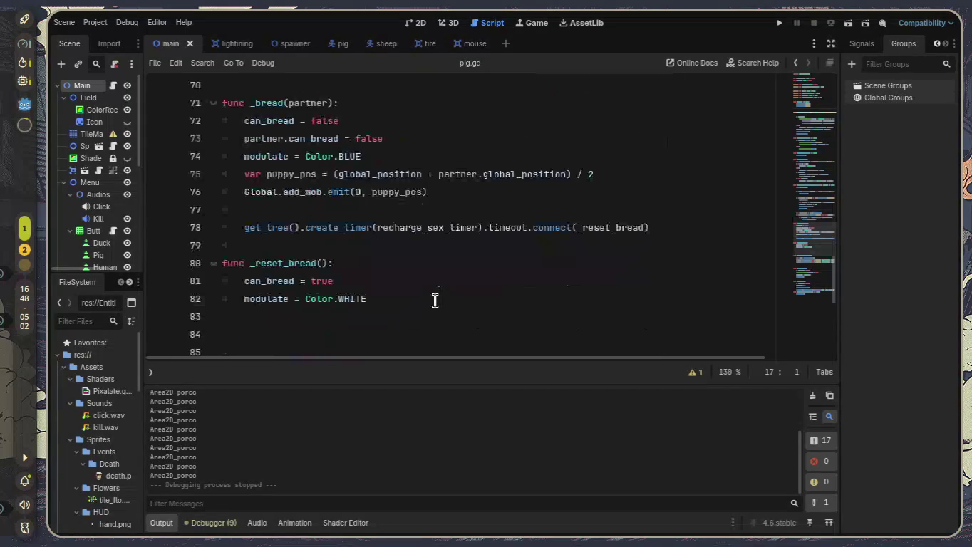
Step: Set can_bread to false in _reset_bread and to true on lines 72–73, then save
double_click(325, 281)
type("false")
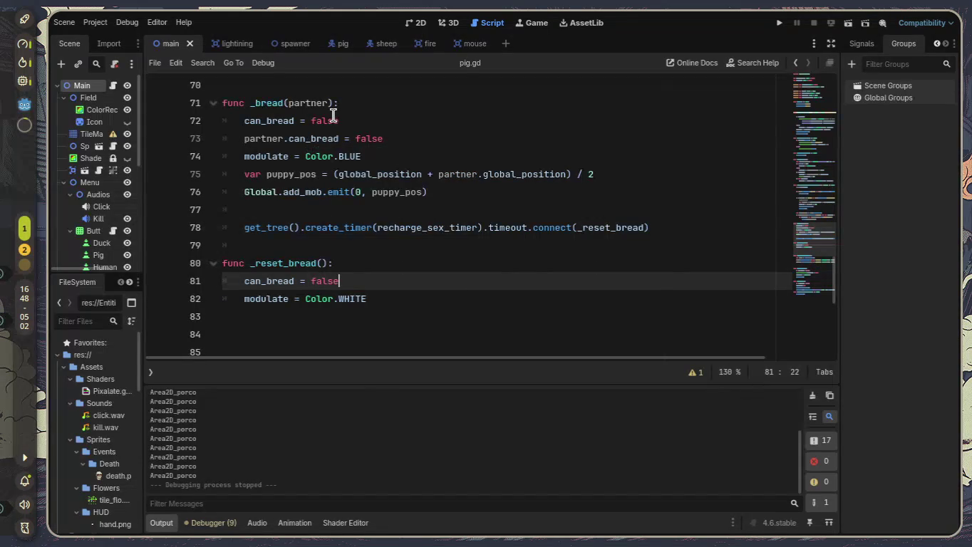
double_click(329, 121)
type("true")
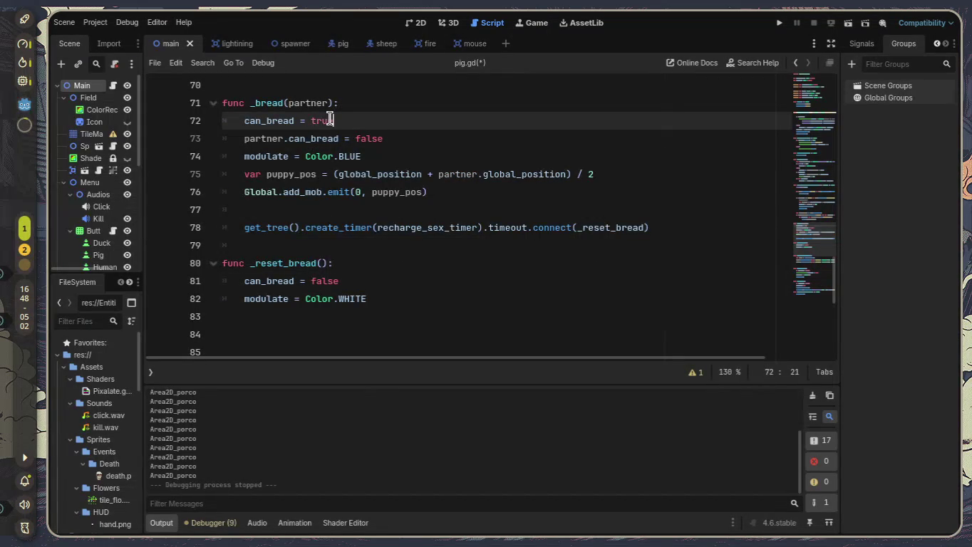
double_click(382, 139)
type("tre")
key("BackSpace")
type("ue")
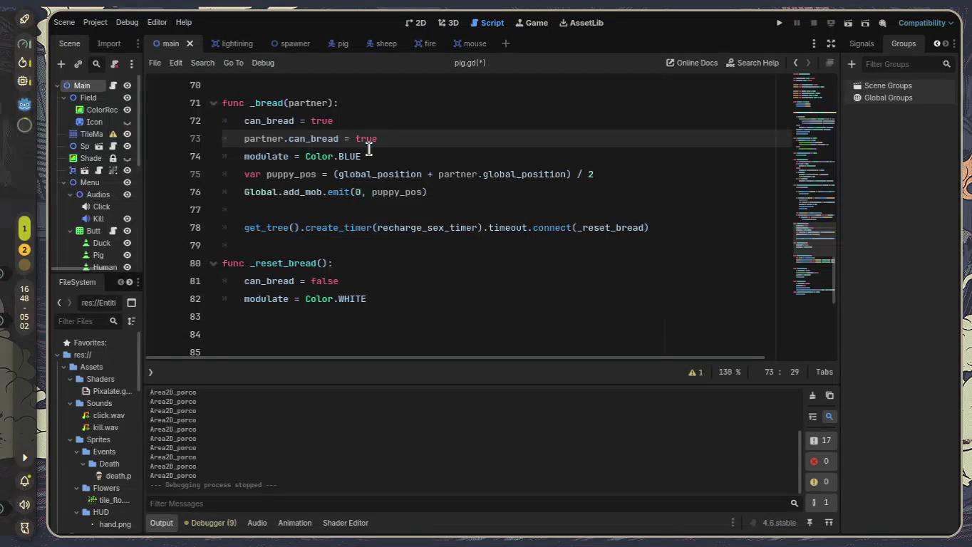
key("ctrl+s")
Step: Change recharge_sex_timer to 5.0 and run the current scene
scroll(420, 186, "up", 2)
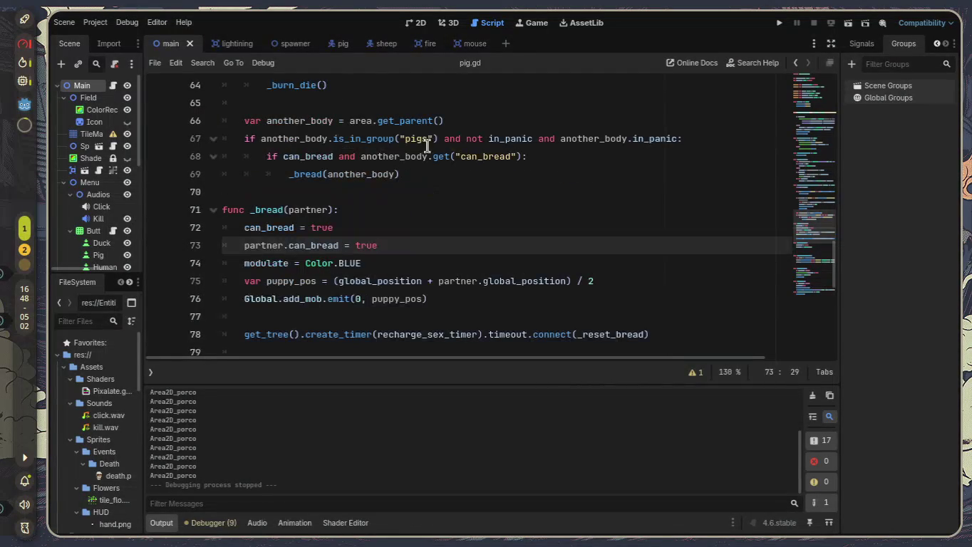
scroll(442, 191, "up", 20)
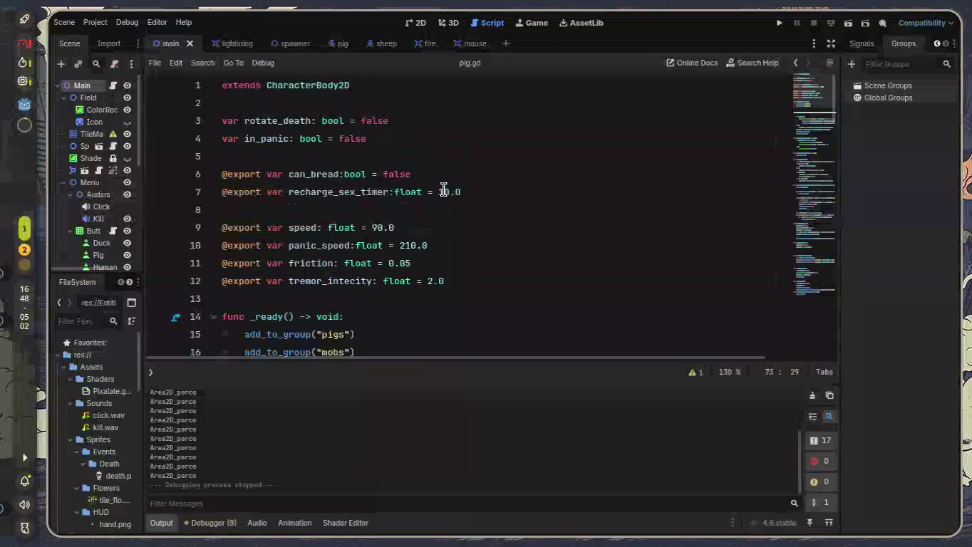
left_click(443, 192)
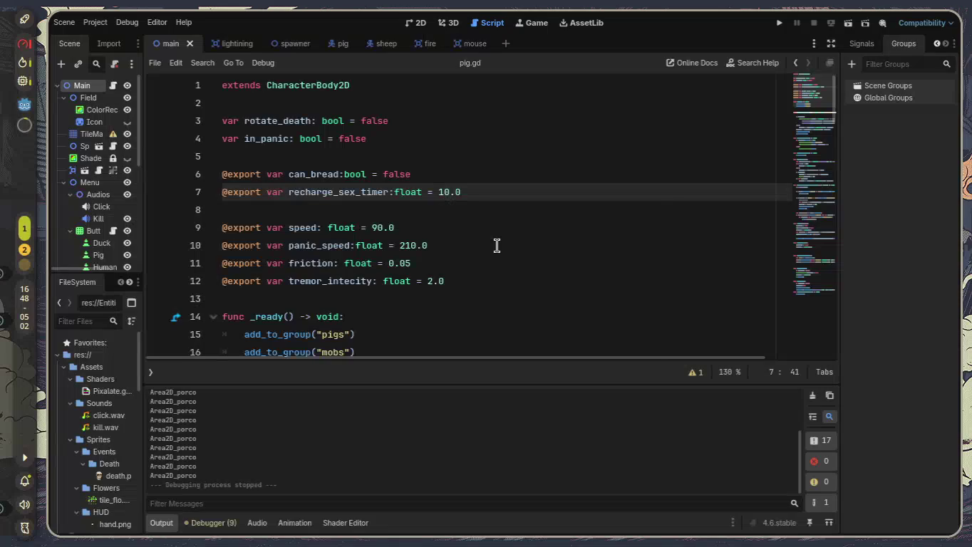
key("BackSpace")
key("BackSpace")
type("5")
left_click(848, 24)
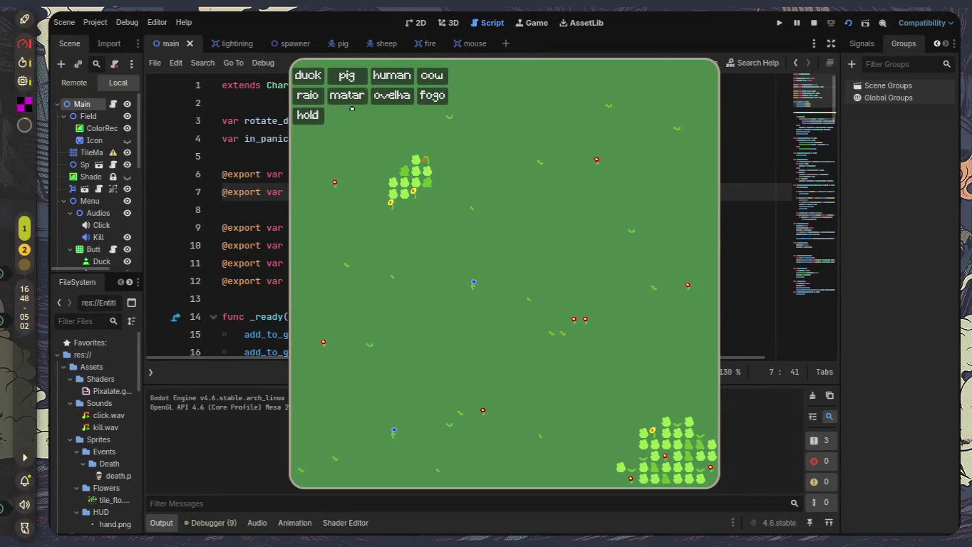
Step: Spawn six pigs, watch them multiply, then stop the game with F8
left_click(346, 75)
left_click(346, 76)
left_click(346, 77)
left_click(347, 76)
left_click(347, 77)
left_click(347, 76)
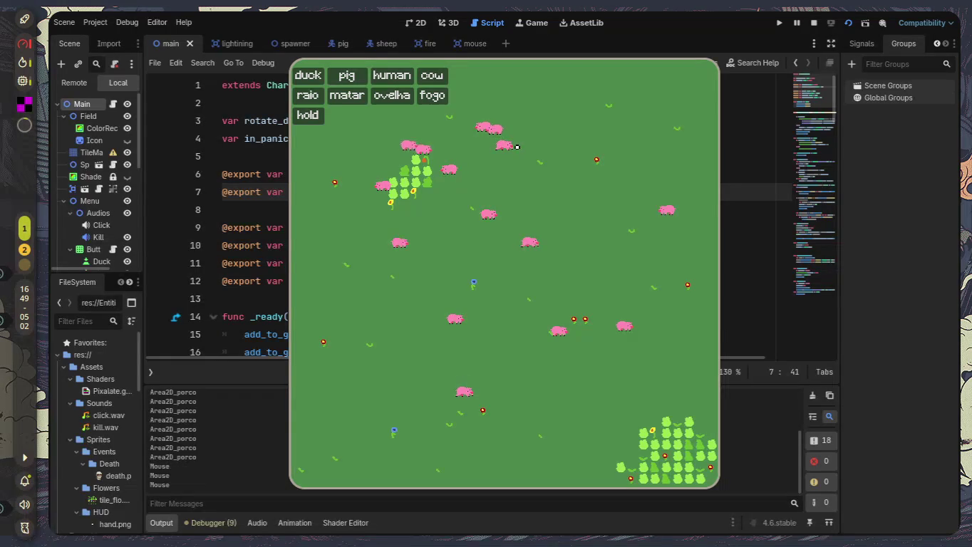
key("F8")
scroll(503, 157, "down", 7)
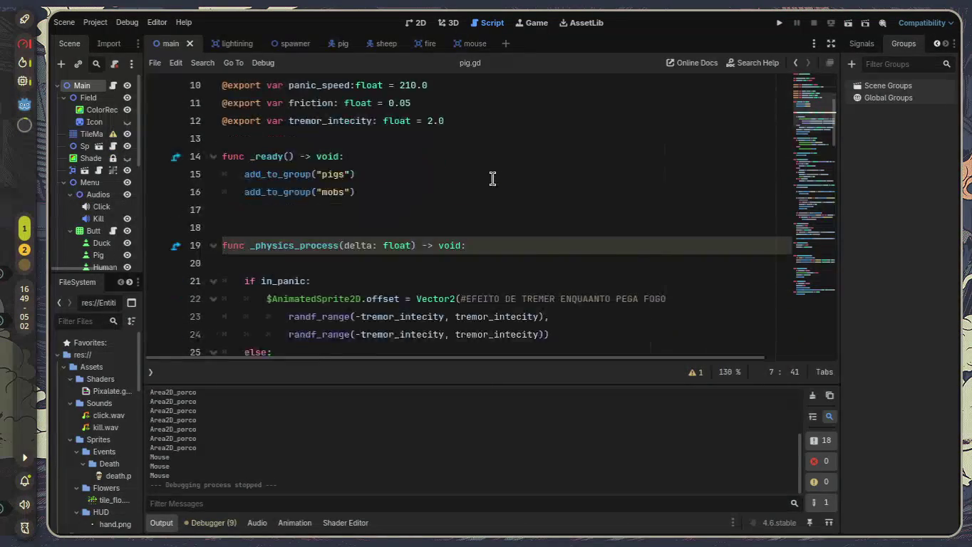
Step: Review the _bread call and function header in pig.gd, then show the window overview
scroll(482, 234, "down", 6)
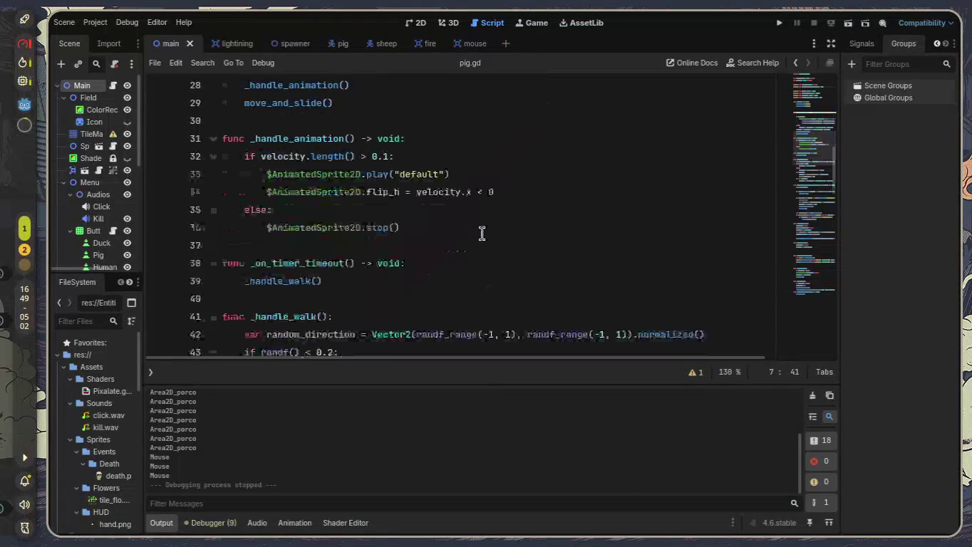
scroll(485, 240, "down", 2)
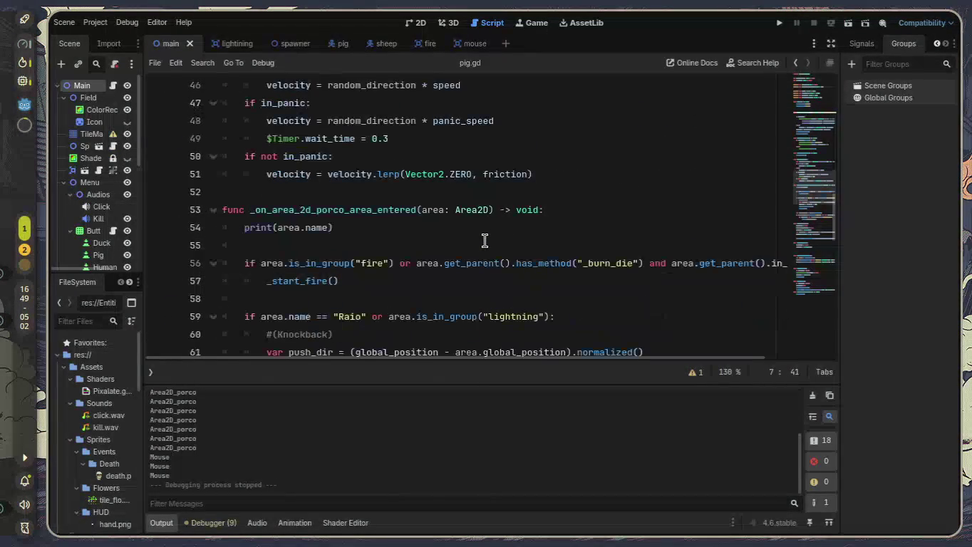
scroll(485, 241, "down", 4)
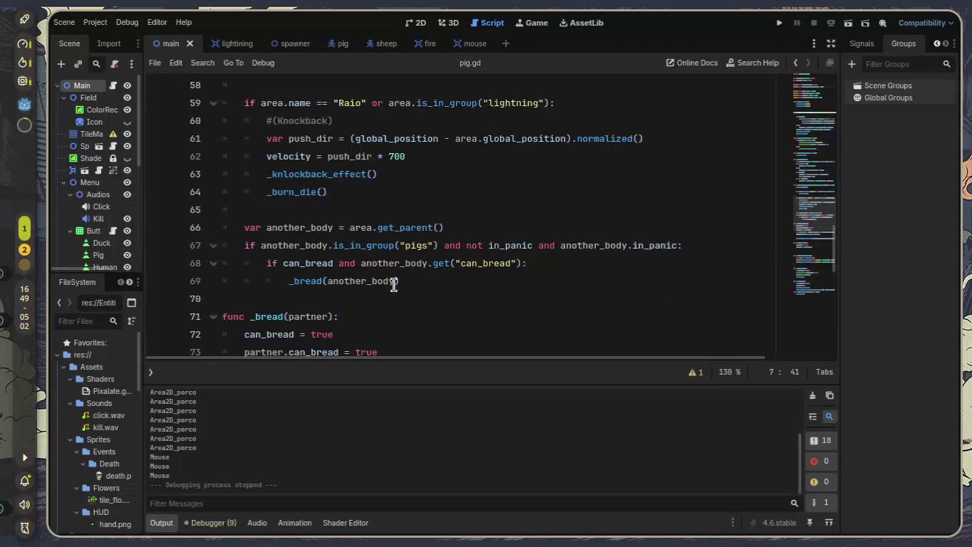
scroll(393, 284, "down", 1)
scroll(393, 282, "down", 1)
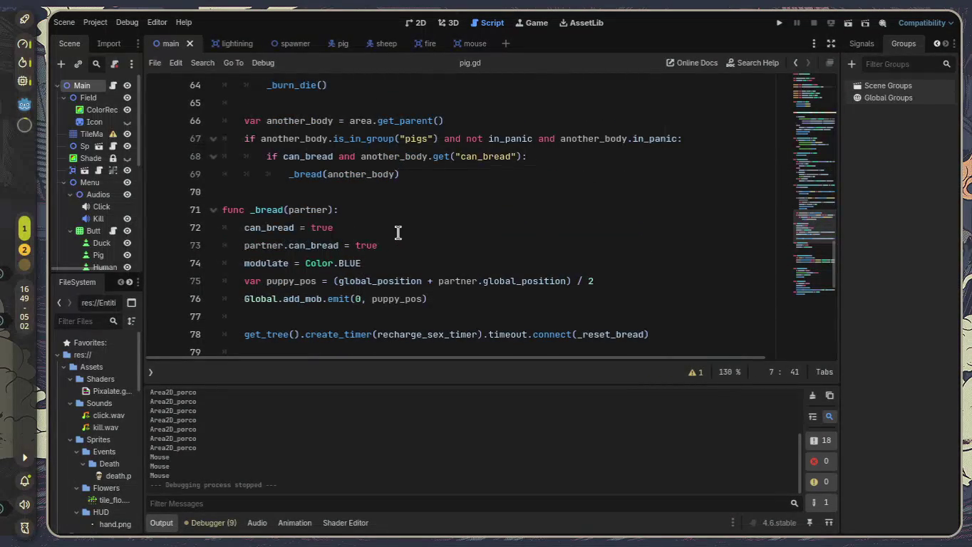
left_click(321, 173)
left_click(498, 206)
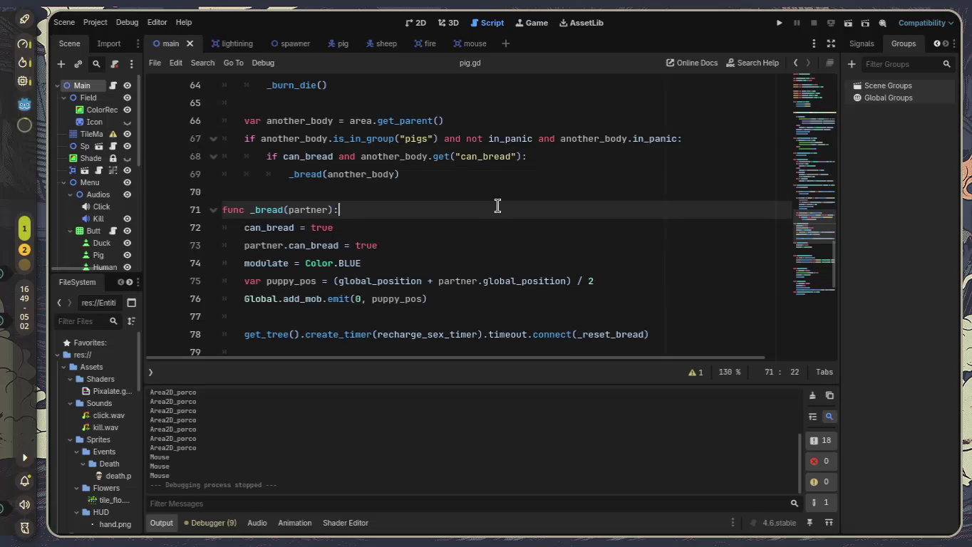
key("super+o")
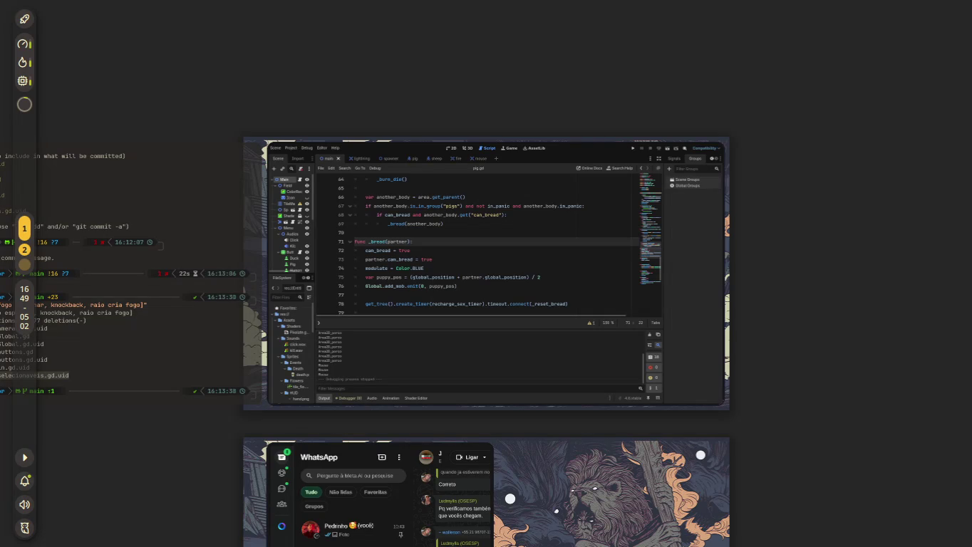
Step: Dismiss the window overview with Escape to return to pig.gd in Godot
key("Escape")
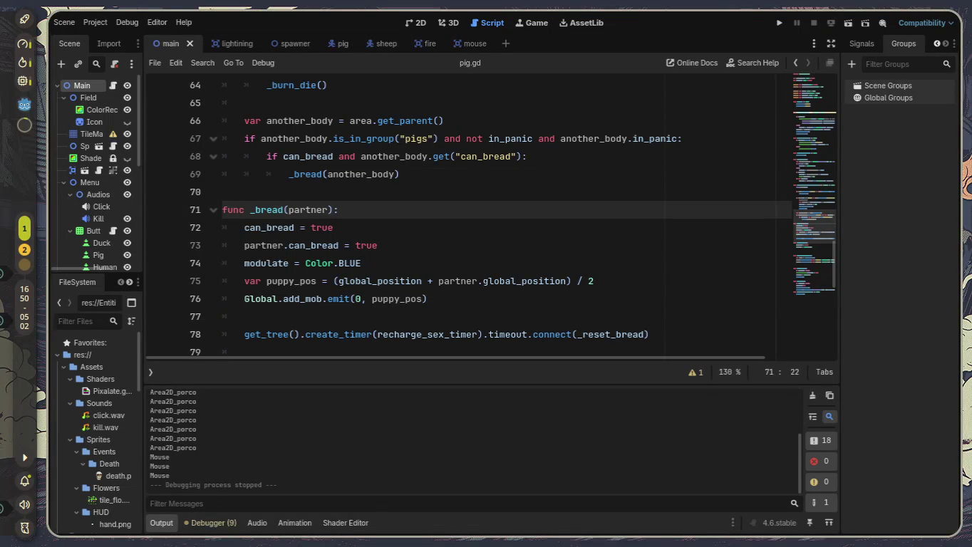
Step: Collapse the Output panel and delete blank line 77 before the recharge timer call
left_click(161, 526)
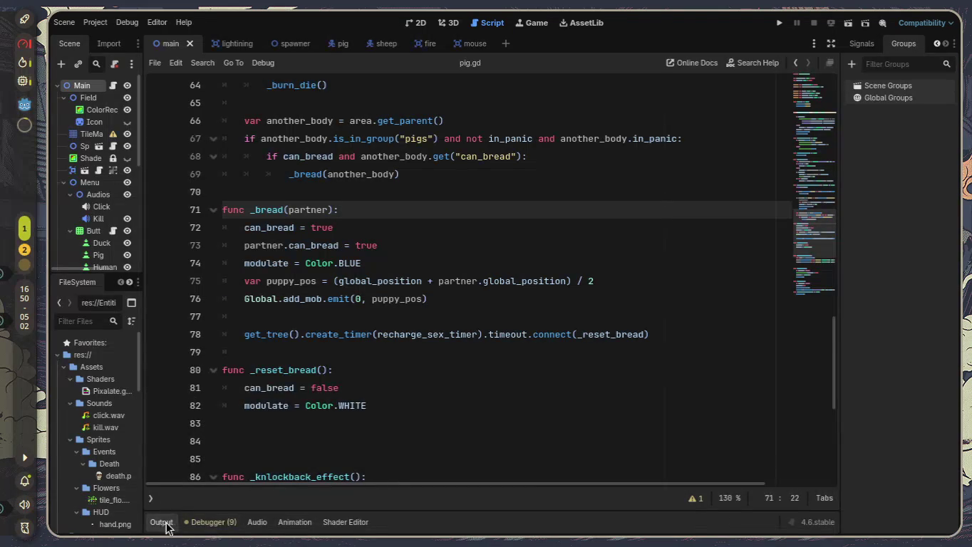
scroll(599, 363, "down", 1)
left_click(386, 263)
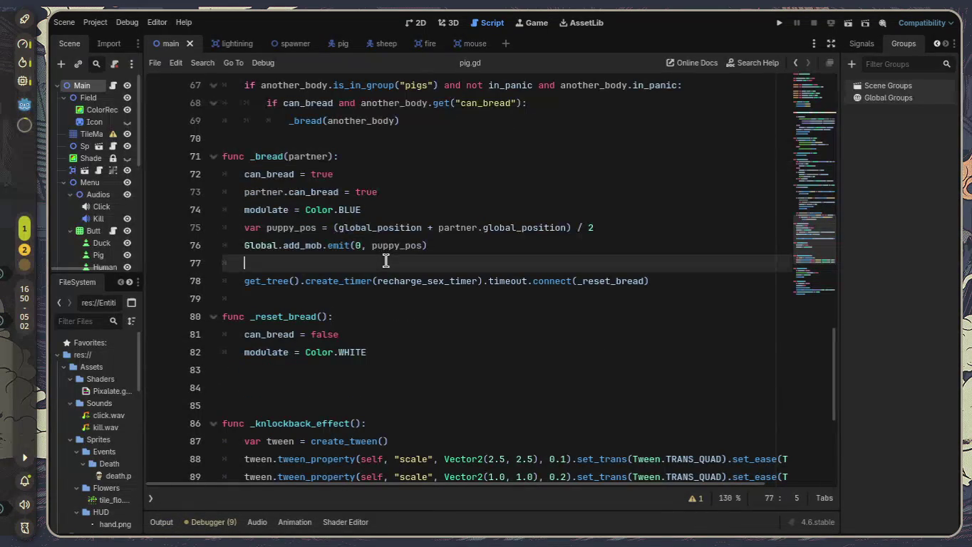
key("shift+Down")
key("BackSpace")
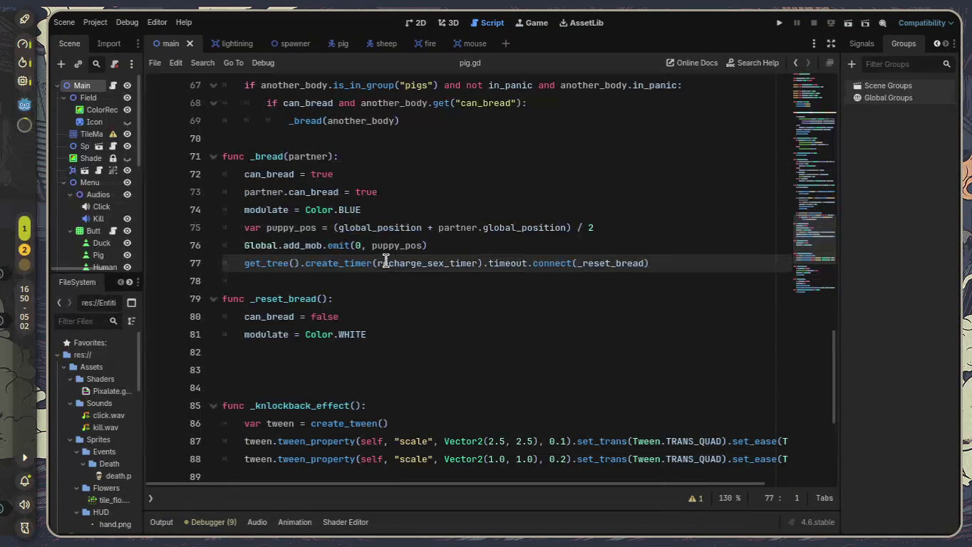
Step: Strip the stray indentation from empty line 65 and look over _ready()
scroll(399, 271, "up", 5)
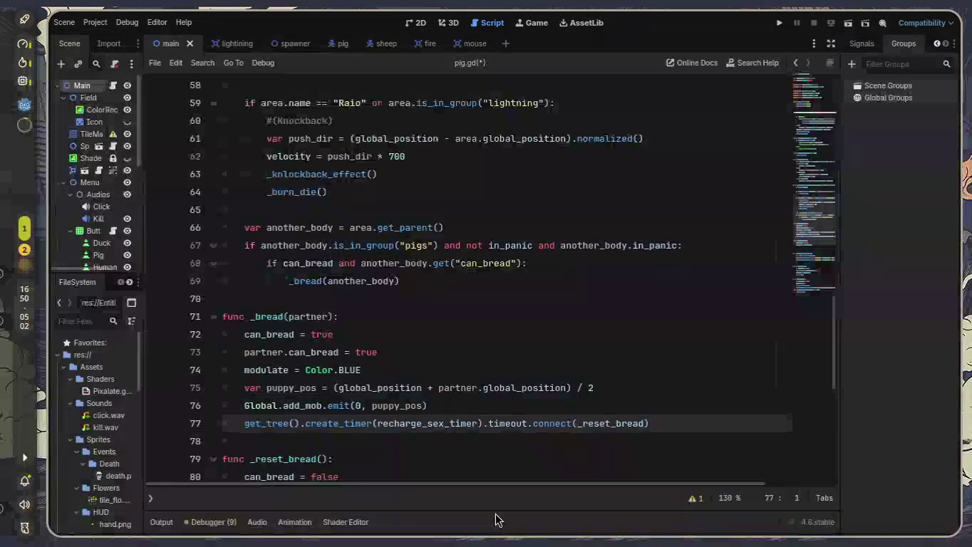
scroll(476, 438, "up", 1)
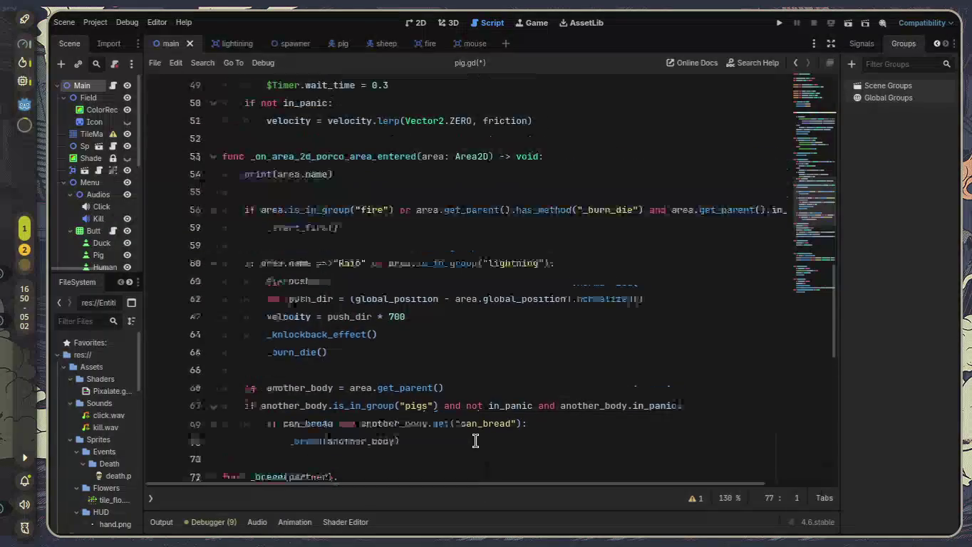
left_click(254, 368)
double_click(254, 369)
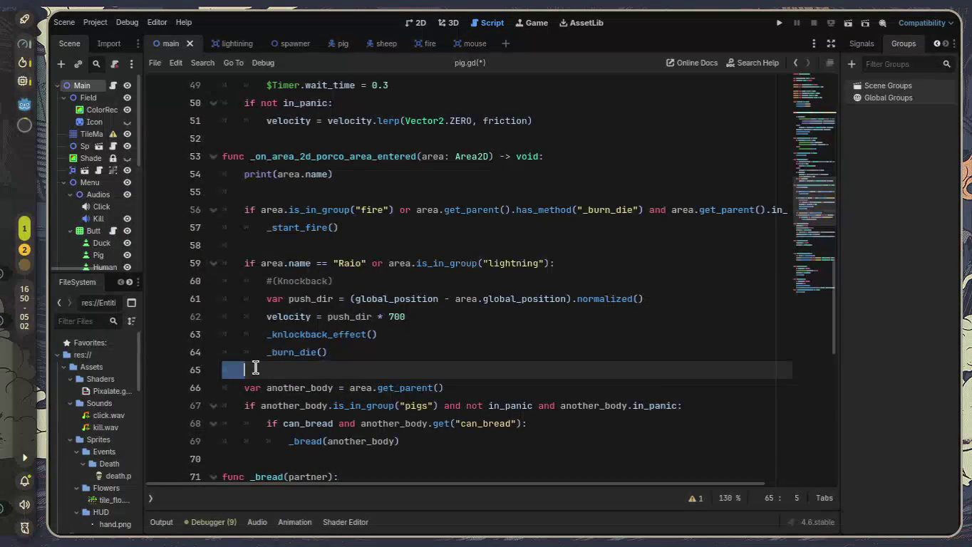
key("BackSpace")
scroll(446, 378, "up", 15)
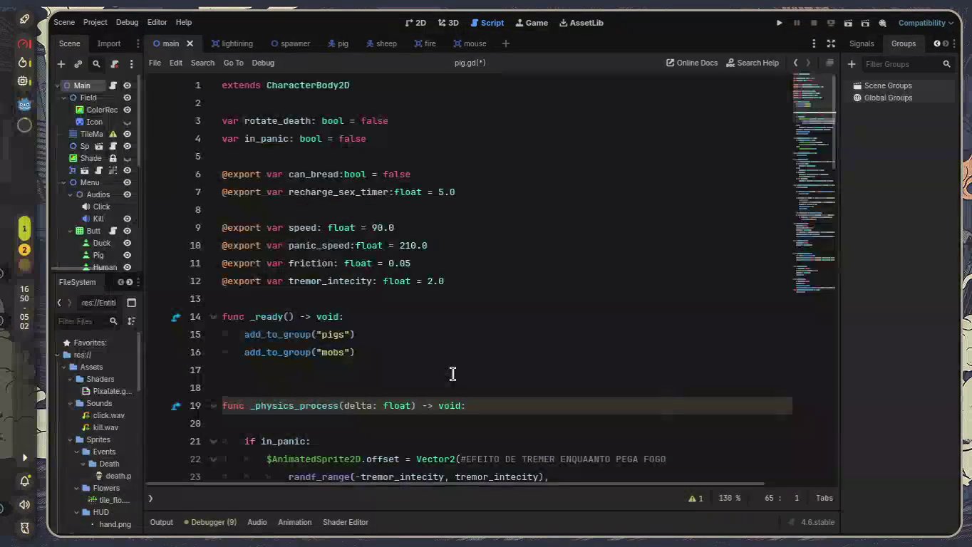
left_click_drag(452, 374, 2, 300)
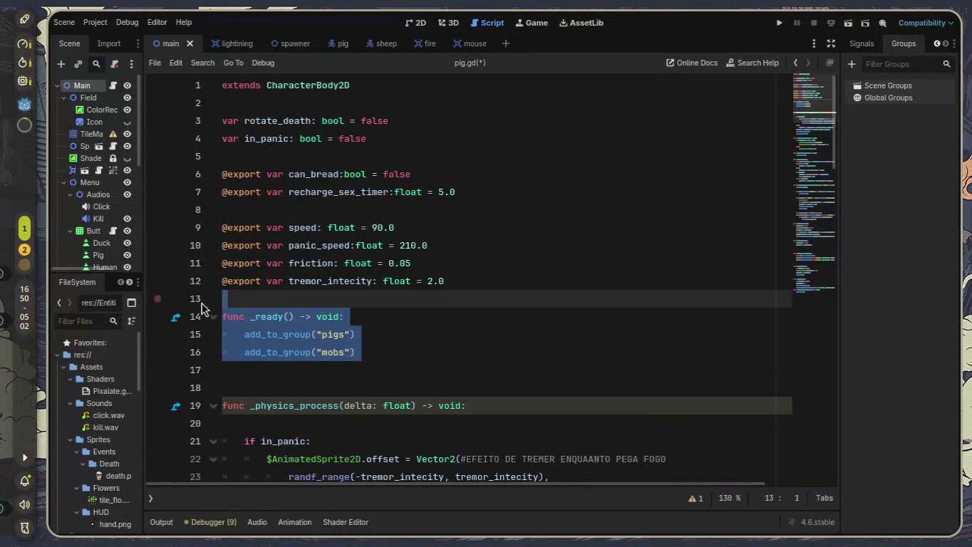
left_click(385, 334)
left_click_drag(392, 353, 131, 321)
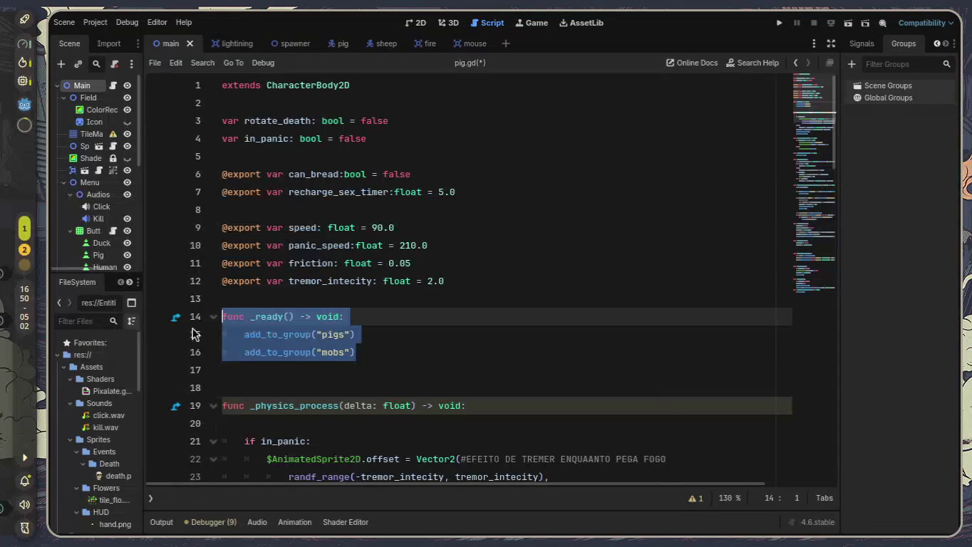
scroll(510, 341, "down", 1)
scroll(511, 342, "down", 1)
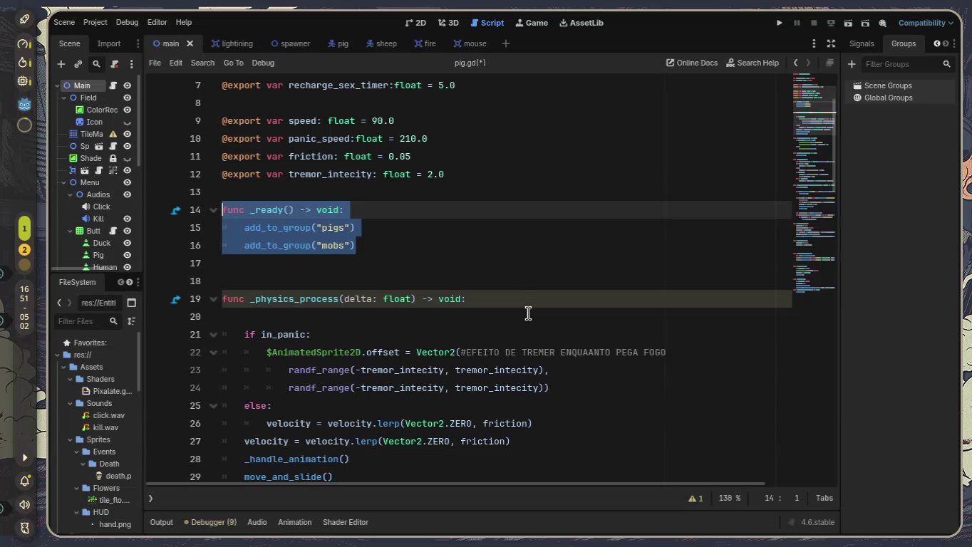
scroll(528, 314, "down", 3)
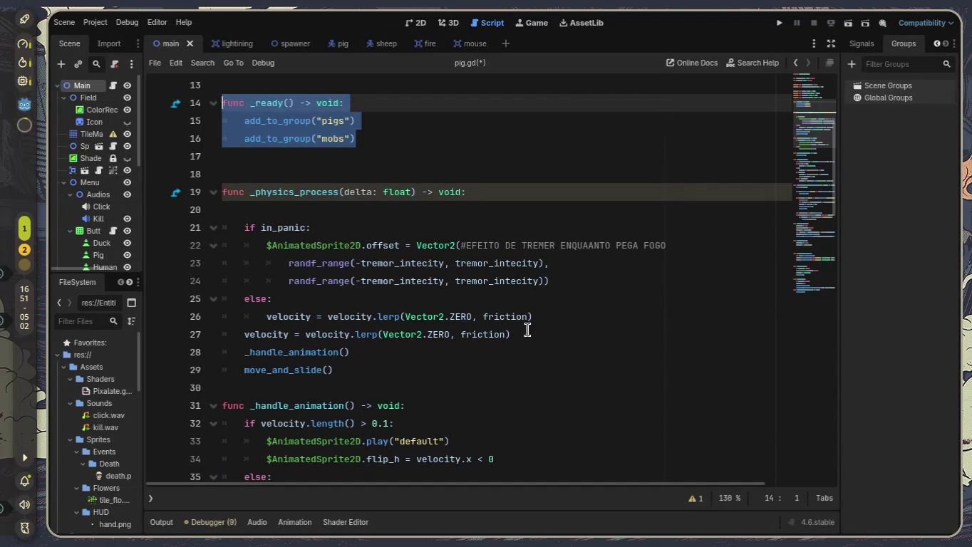
Step: Select the unindented duplicate velocity.lerp line 27 in _physics_process
left_click(527, 330)
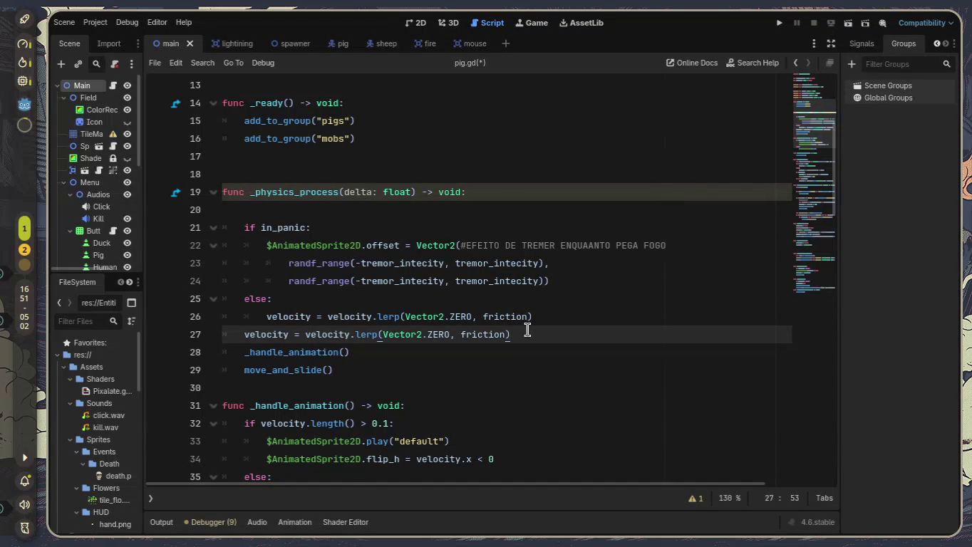
scroll(527, 330, "down", 1)
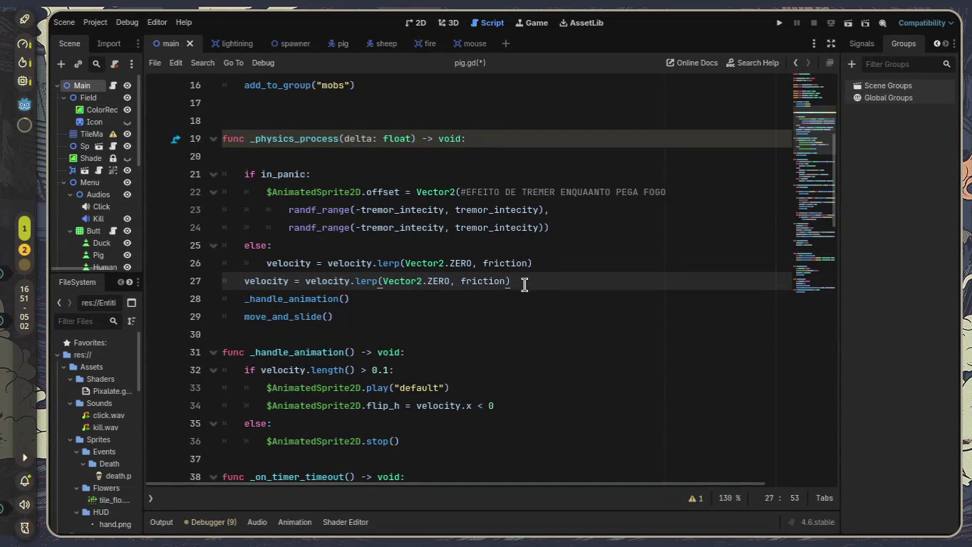
triple_click(328, 285)
left_click(122, 289)
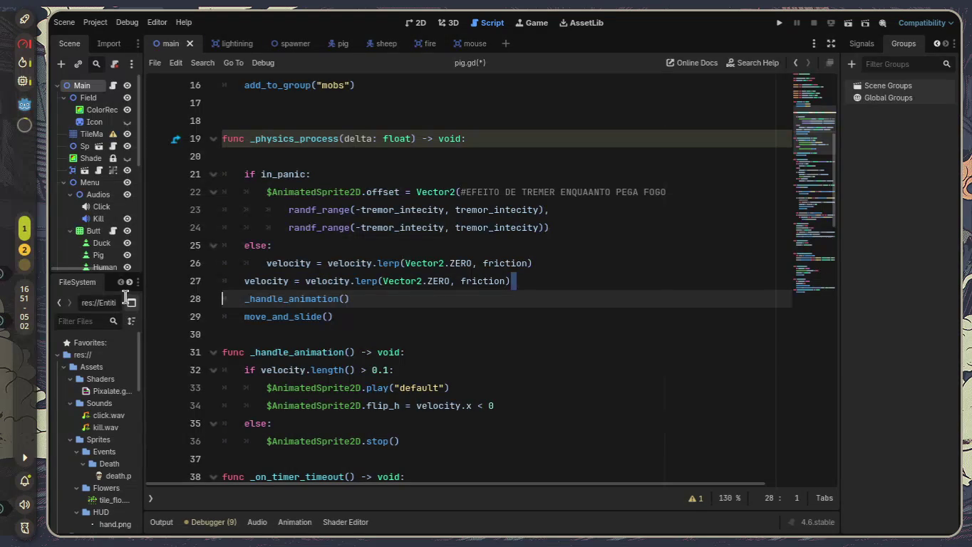
key("shift+Up")
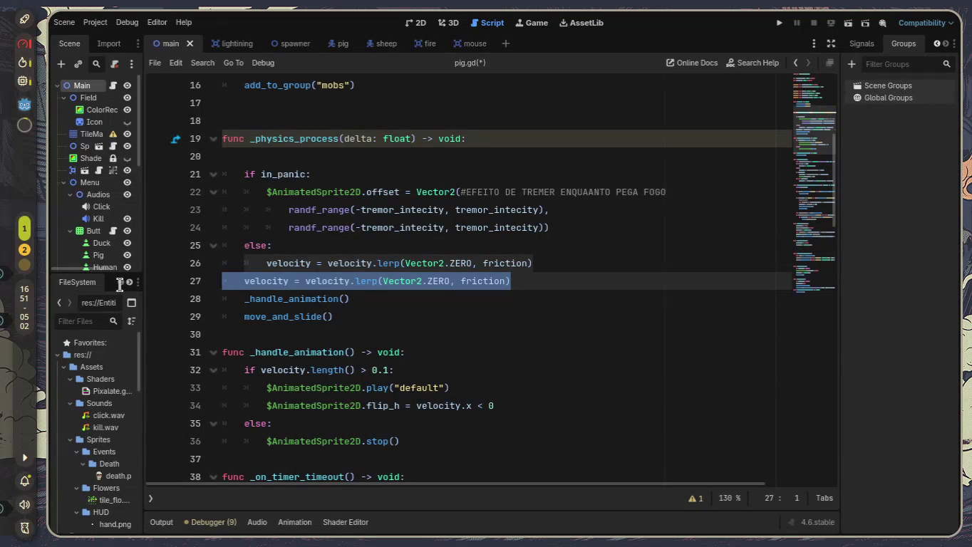
left_click(535, 298)
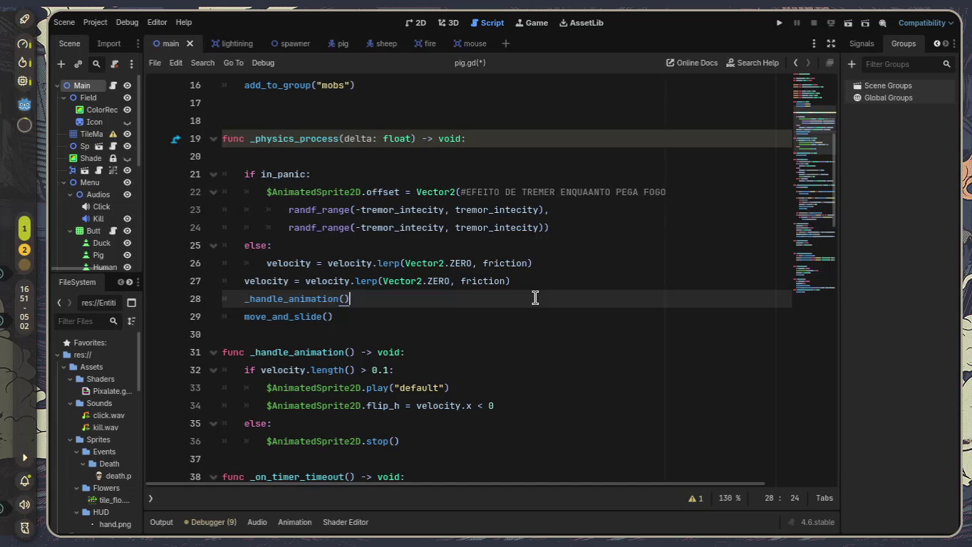
key("Up")
key("End")
key("shift+Right")
key("shift+Down")
Step: Delete the duplicate velocity line, re-indent the emptied line, and launch the game
left_click_drag(178, 284, 259, 286)
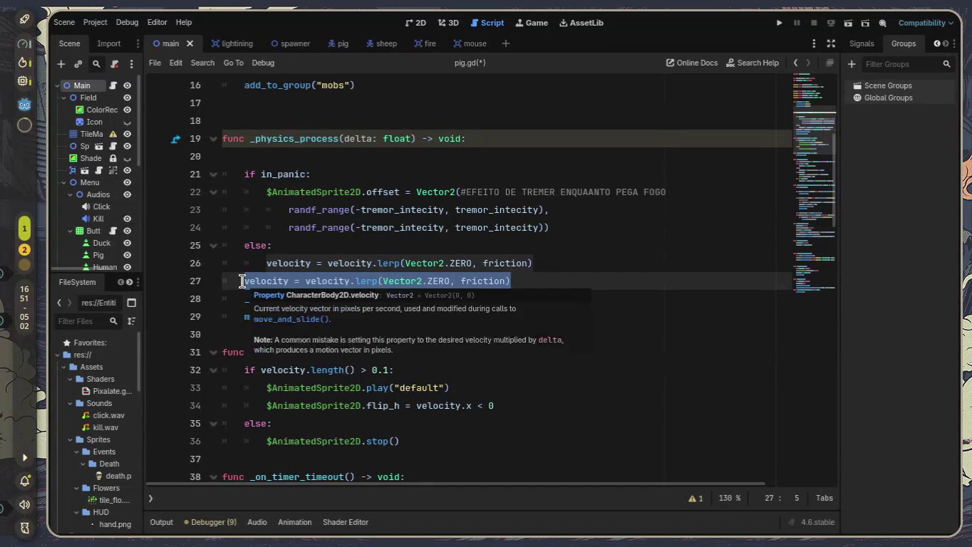
key("BackSpace")
key("Tab")
key("Tab")
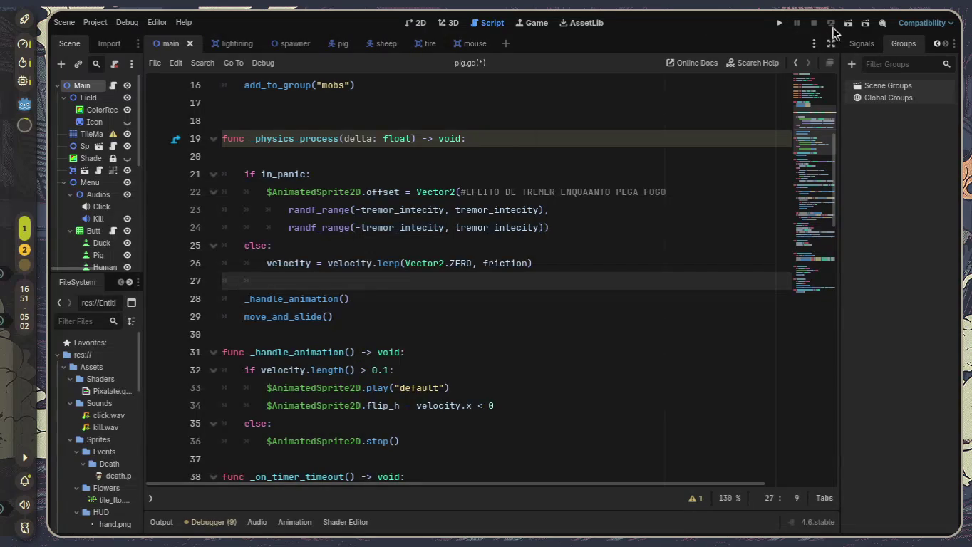
left_click(849, 25)
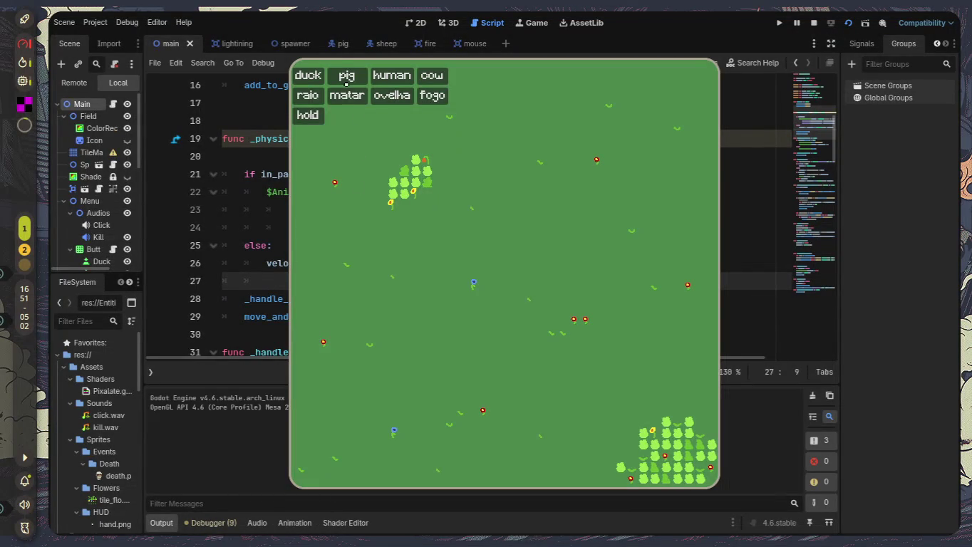
Step: Spawn pigs, switch to matar mode and poke the pigs, then stop the game with F8
left_click(345, 84)
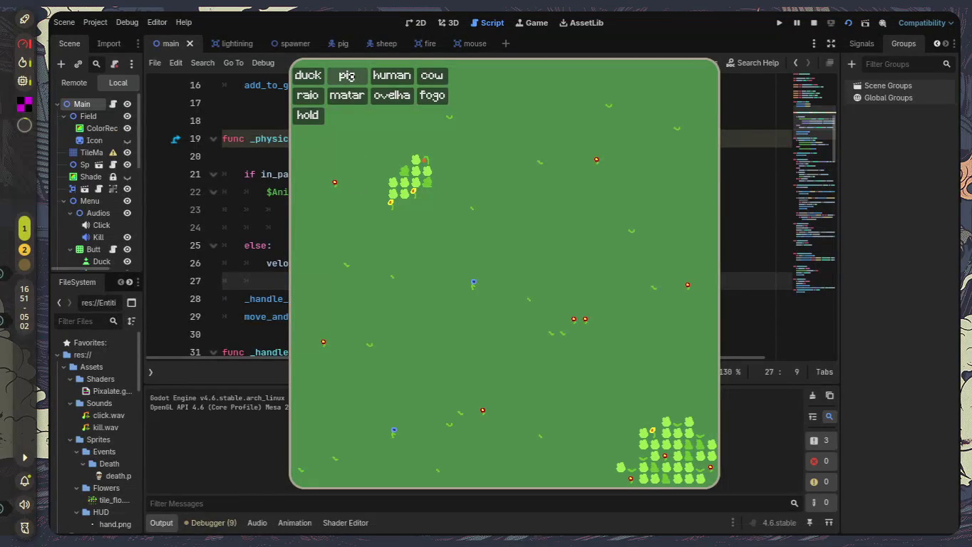
left_click(347, 77)
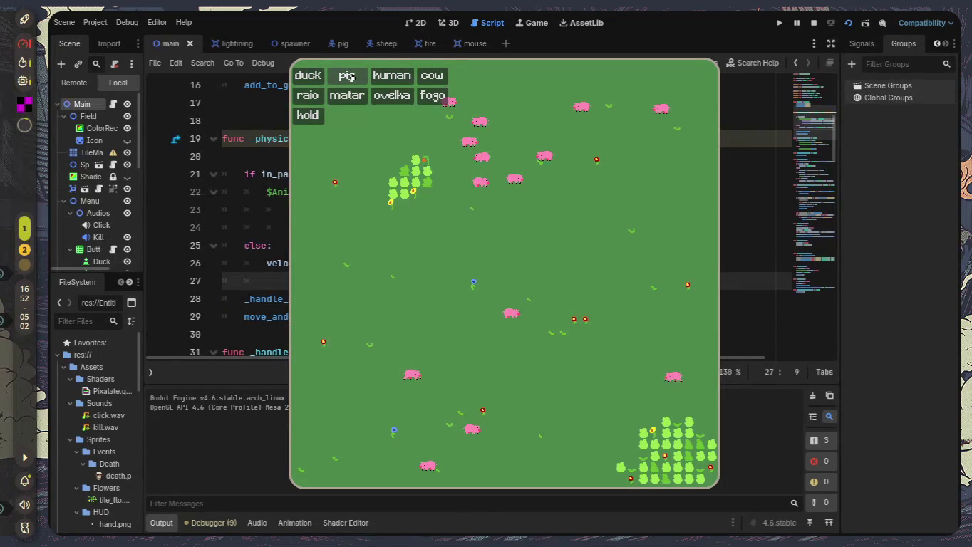
left_click(348, 97)
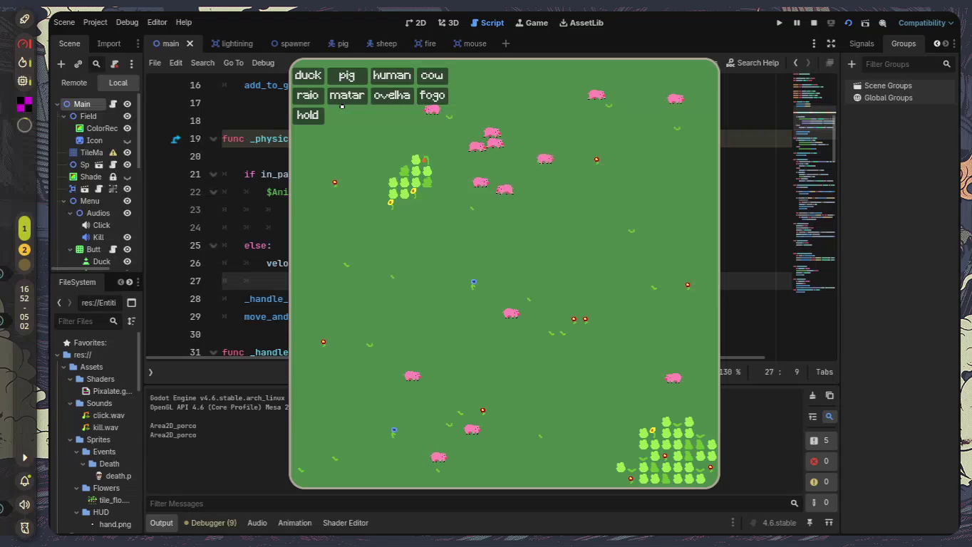
left_click(483, 201)
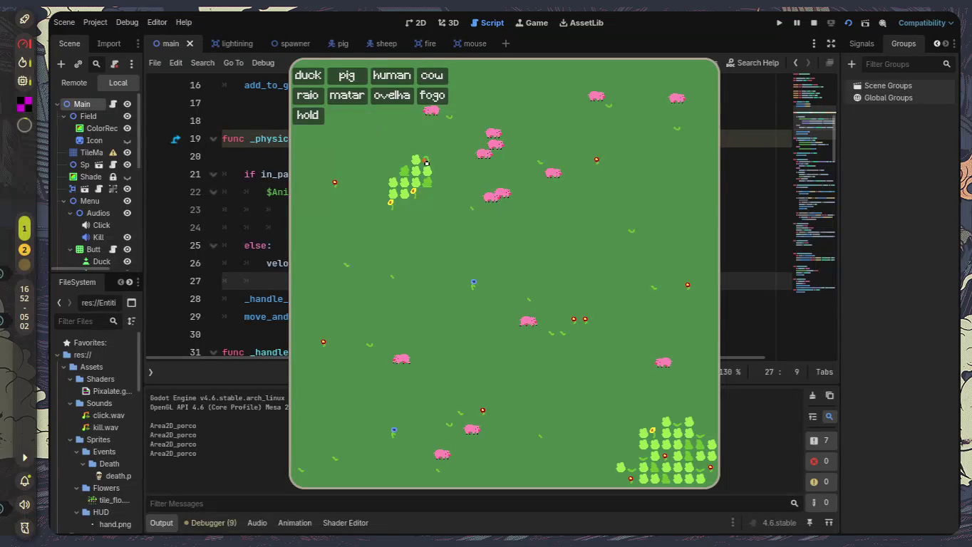
left_click(493, 202)
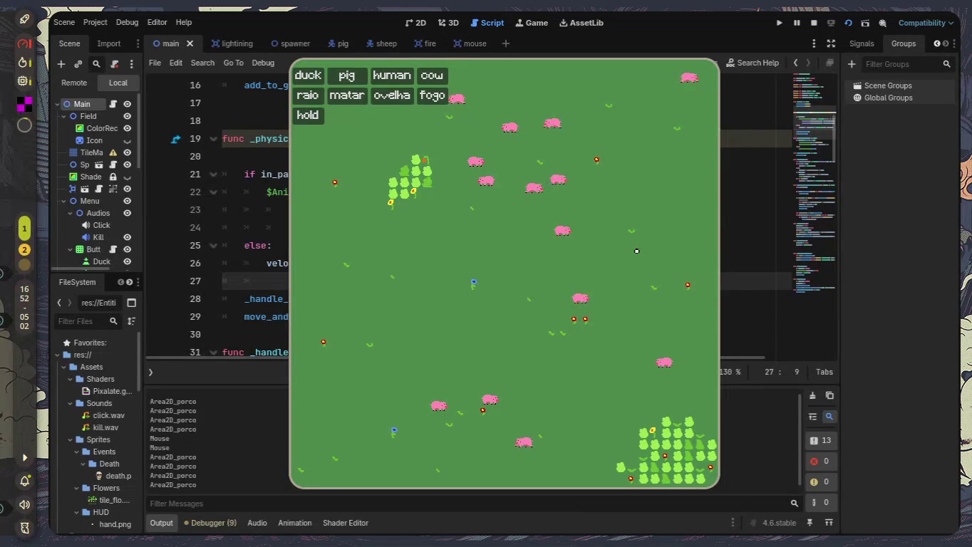
key("F8")
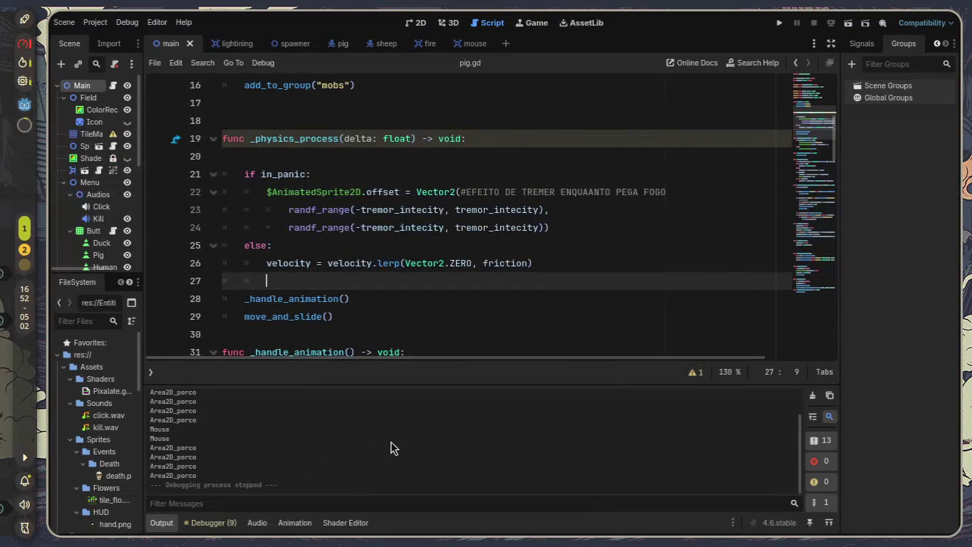
Step: Collapse the Output panel and delete the empty line 90 in pig.gd
left_click(160, 523)
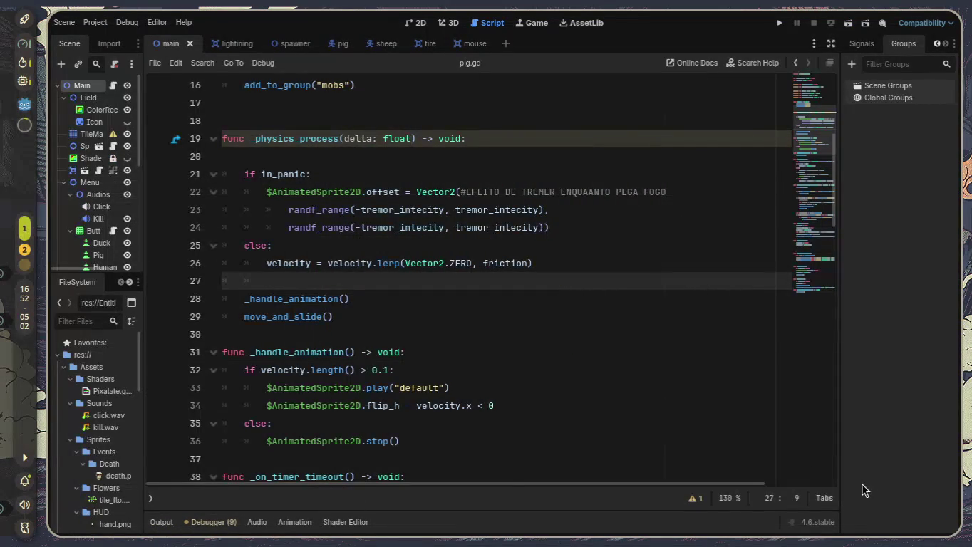
scroll(631, 379, "up", 5)
scroll(627, 364, "down", 12)
scroll(625, 366, "down", 15)
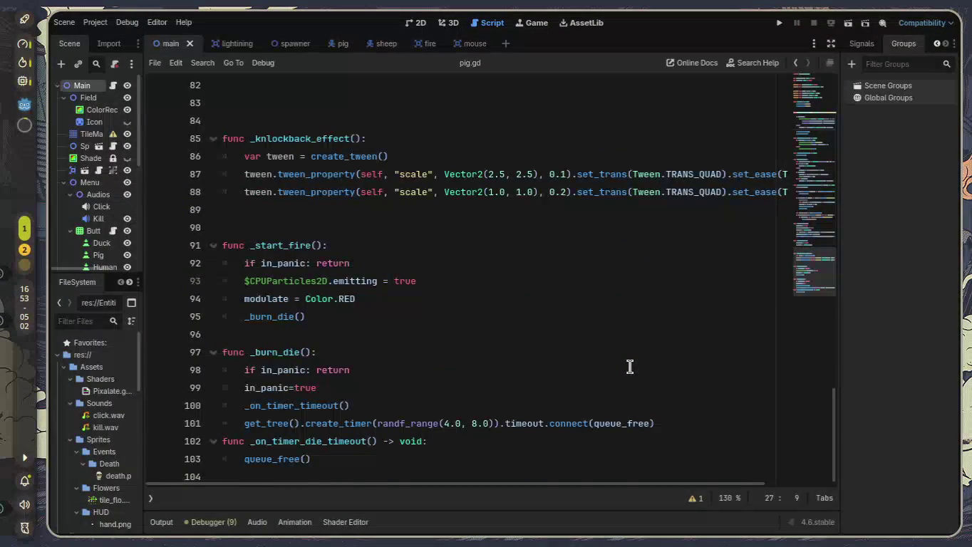
scroll(631, 367, "up", 1)
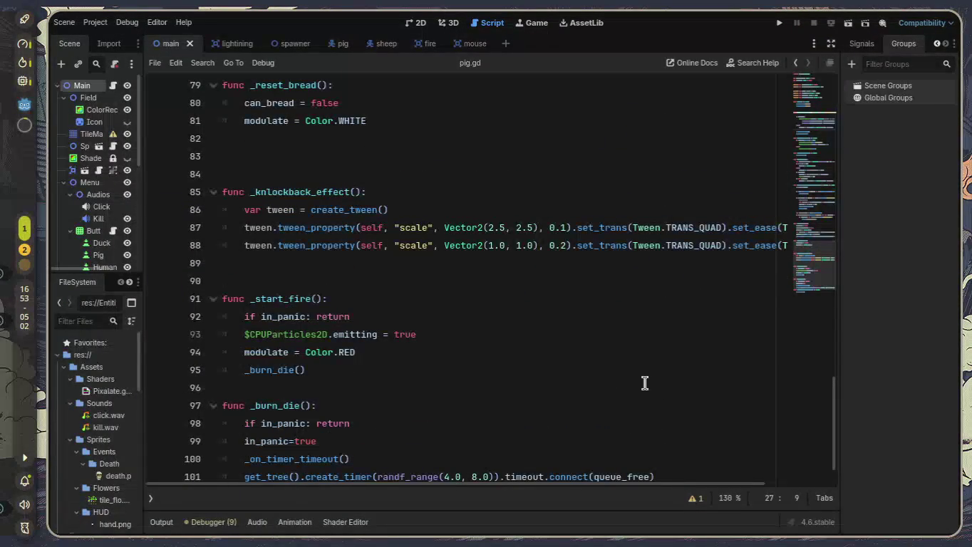
left_click(313, 278)
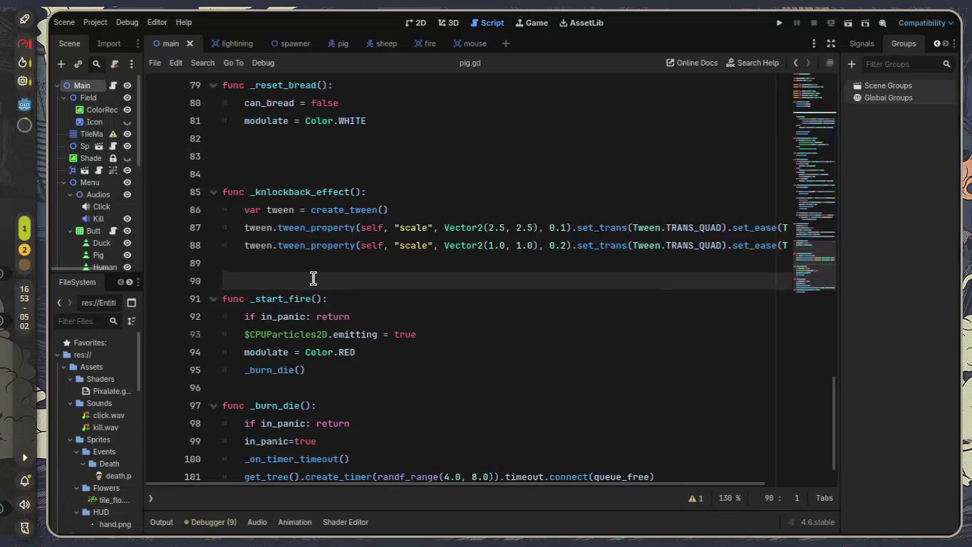
key("BackSpace")
Step: Remove the extra blank lines above _knlockback_effect and save the script
scroll(401, 357, "down", 1)
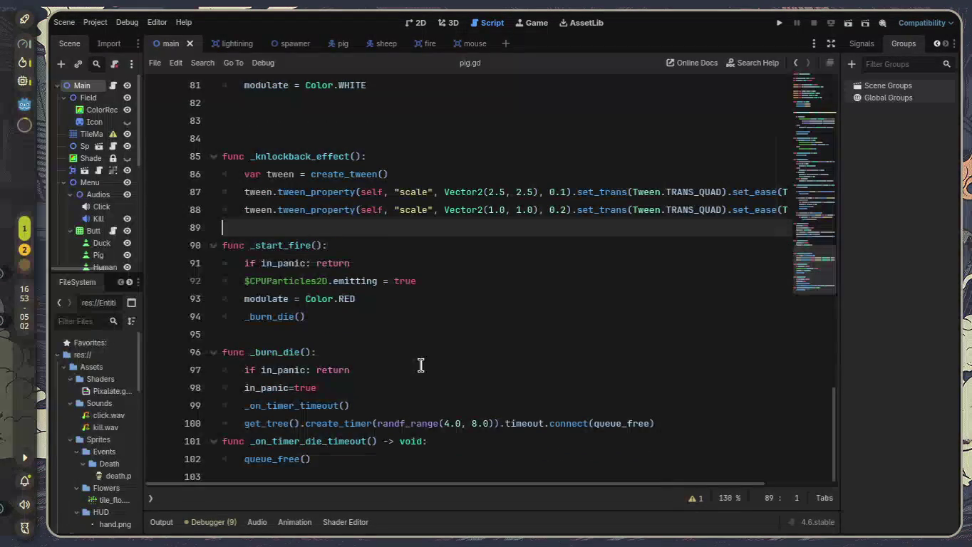
mouse_move(490, 464)
left_mouse_down()
mouse_move(356, 124)
mouse_move(286, 156)
left_mouse_up()
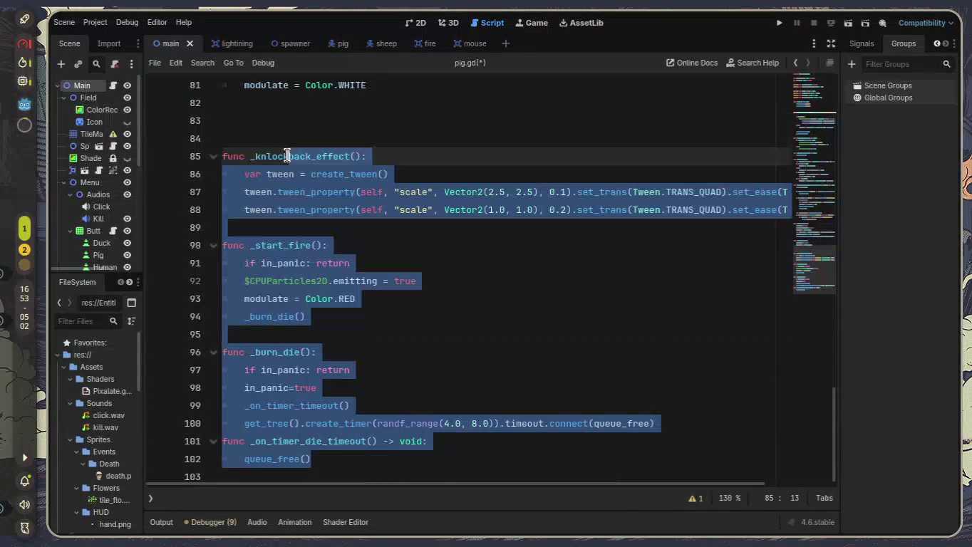
scroll(449, 342, "up", 3)
scroll(456, 349, "down", 3)
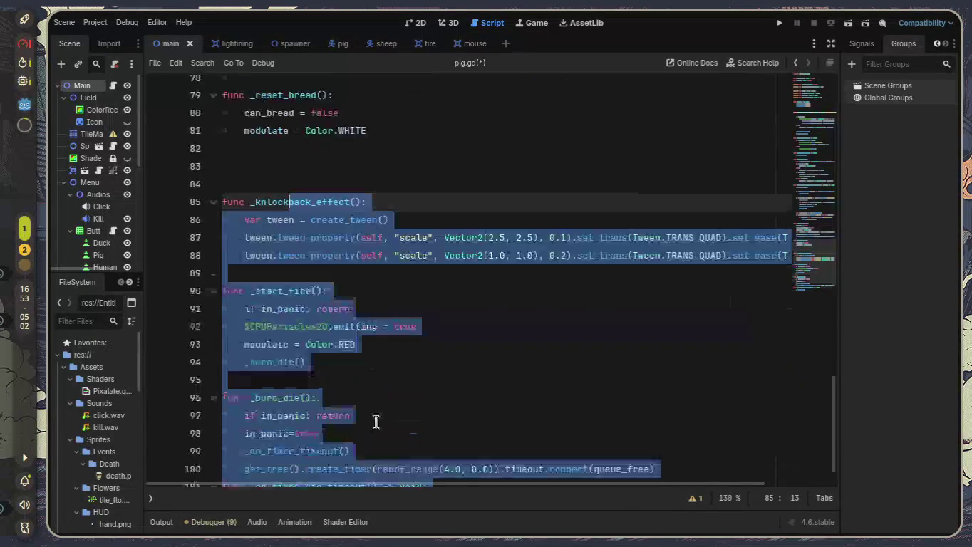
left_click(375, 333)
left_click(325, 318)
left_click(174, 245, "shift")
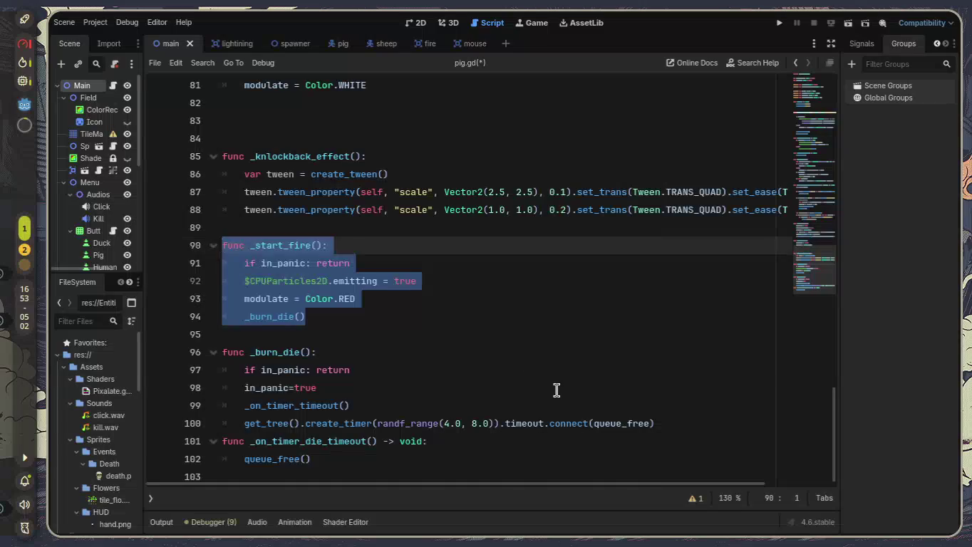
left_click(557, 390)
scroll(556, 389, "up", 1)
scroll(556, 389, "up", 3)
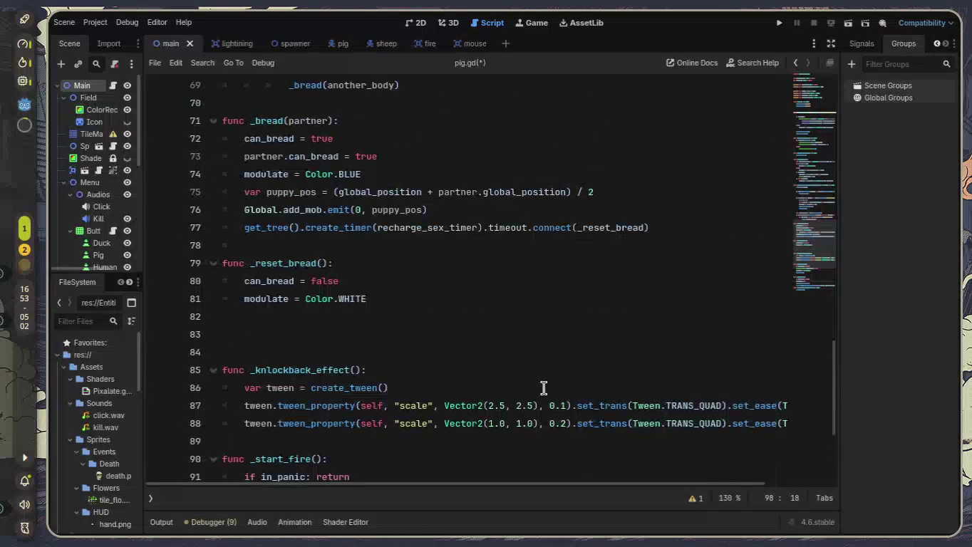
left_click(271, 346)
key("BackSpace")
key("BackSpace")
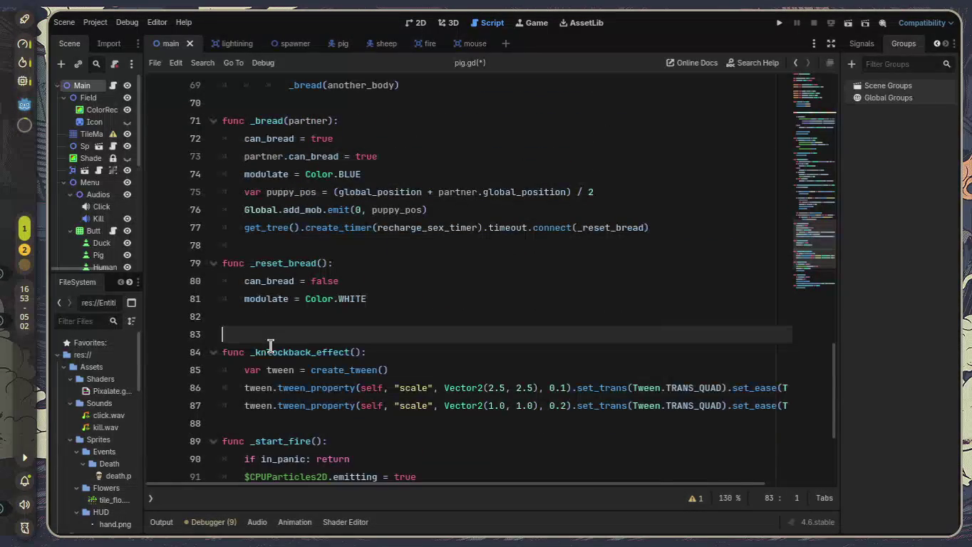
key("ctrl+s")
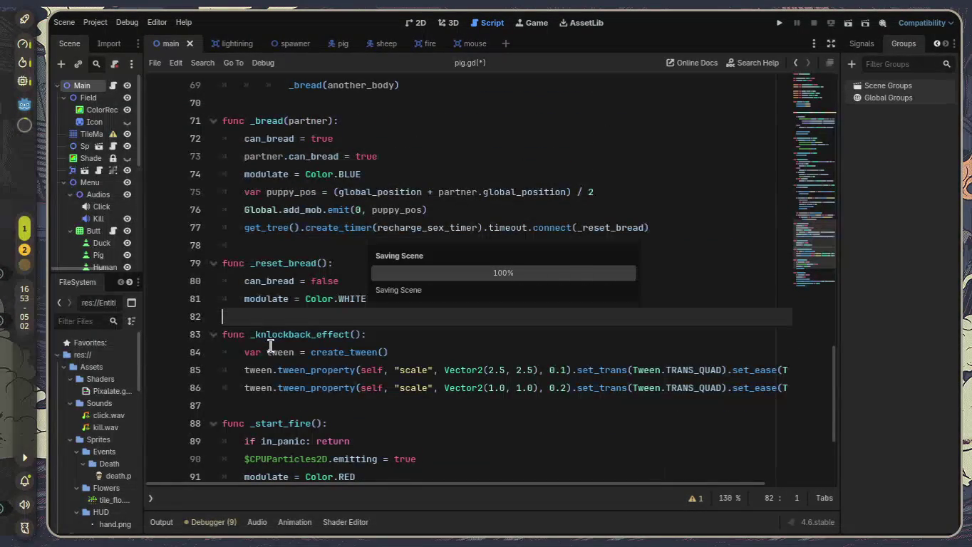
Step: Review the _bread and _reset_bread code, including the puppy_pos, add_mob and timer lines
scroll(270, 346, "up", 1)
mouse_move(354, 299)
left_mouse_down()
mouse_move(185, 154)
mouse_move(214, 174)
left_mouse_up()
mouse_move(383, 361)
left_mouse_down()
mouse_move(223, 229)
mouse_move(201, 180)
left_mouse_up()
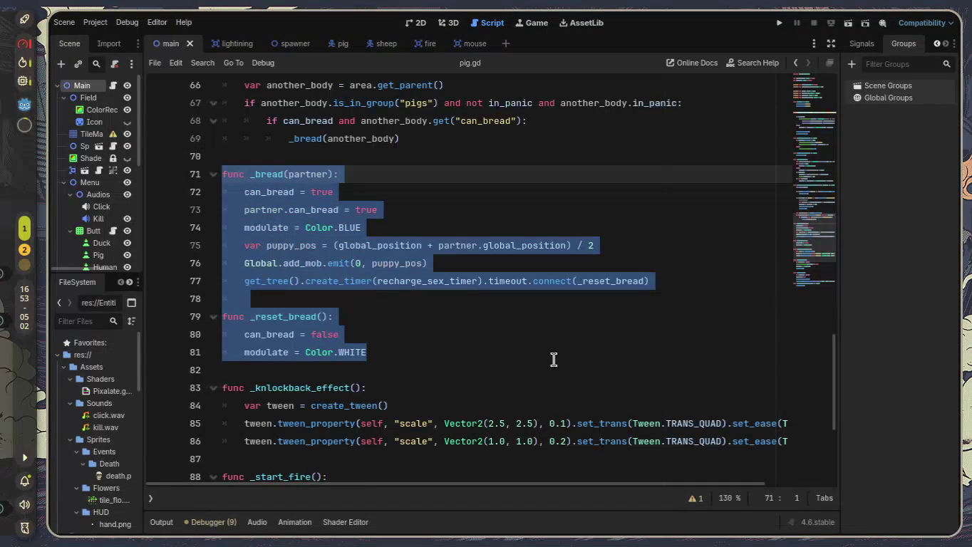
scroll(554, 359, "up", 1)
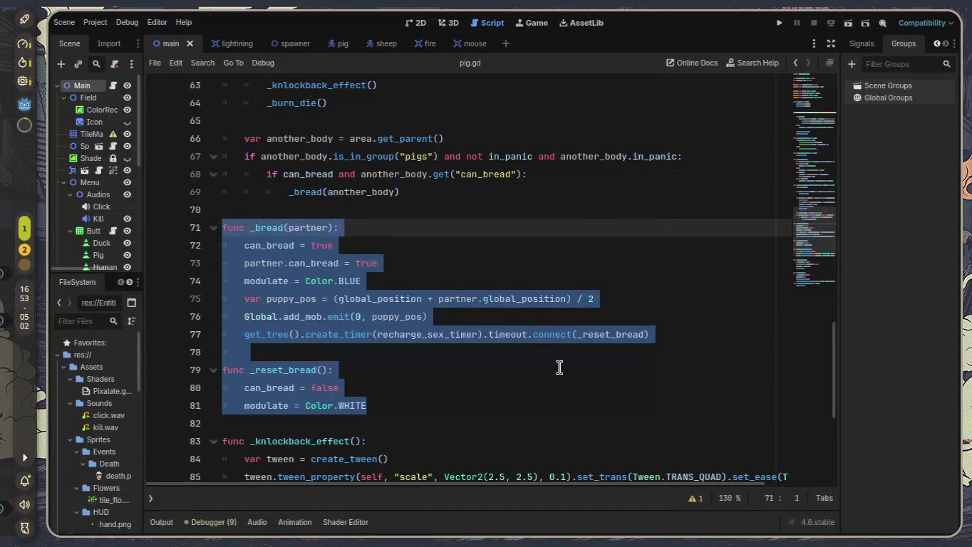
mouse_move(606, 298)
left_mouse_down()
mouse_move(614, 302)
mouse_move(305, 300)
mouse_move(235, 315)
mouse_move(225, 304)
mouse_move(245, 300)
left_mouse_up()
left_click(556, 317)
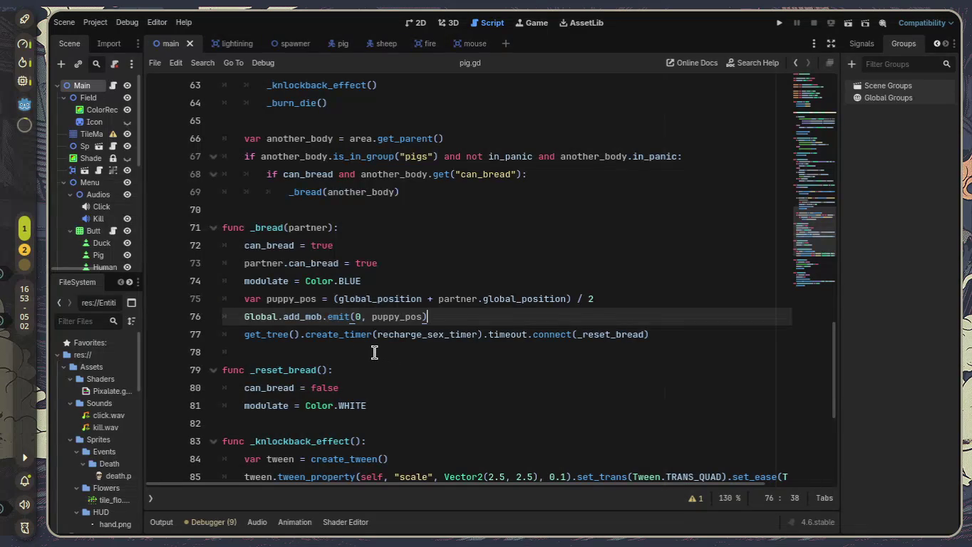
left_click_drag(240, 331, 746, 331)
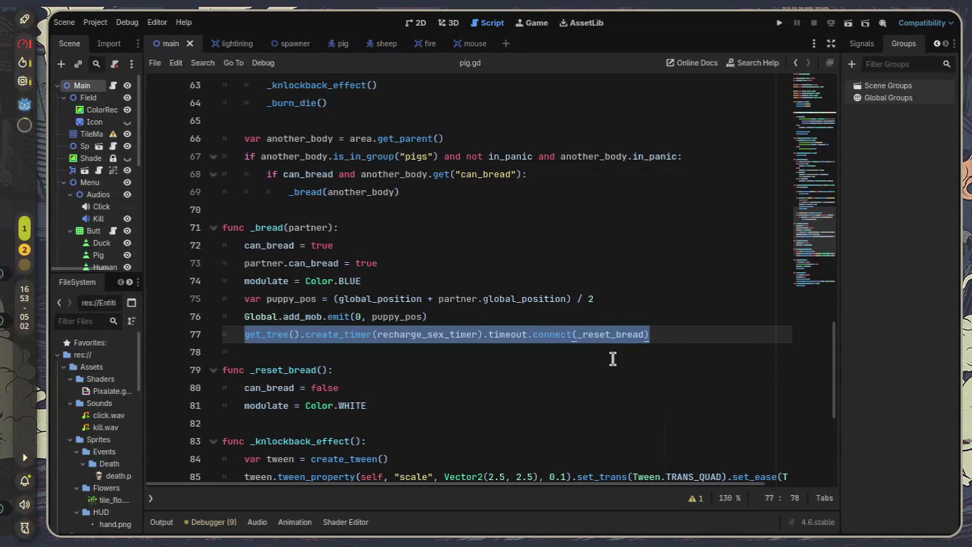
left_click(533, 391)
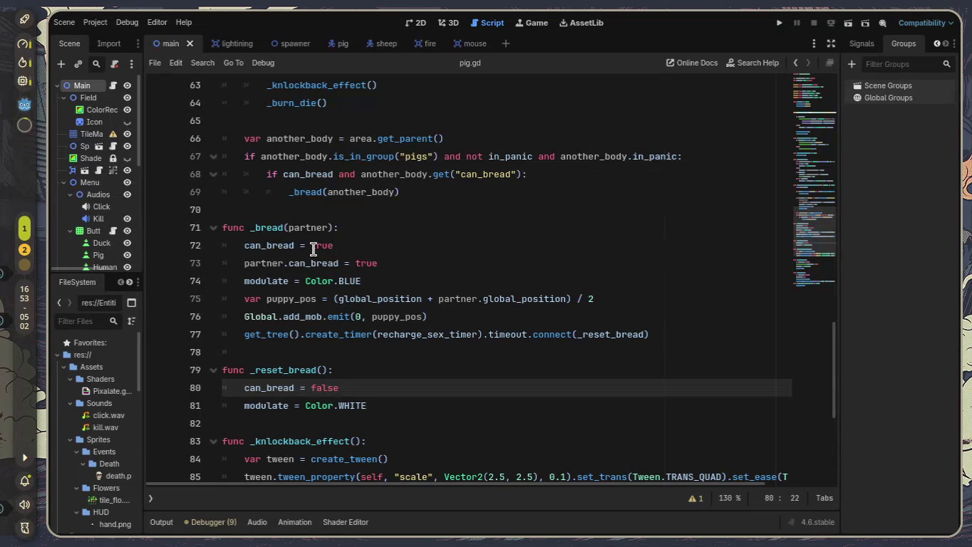
scroll(509, 277, "up", 4)
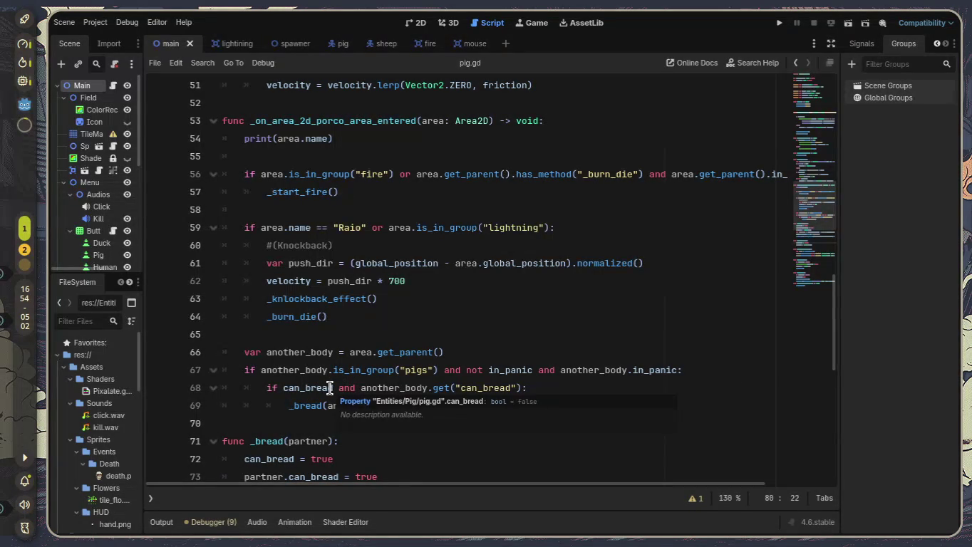
Step: Rewrite line 68 as 'if can_bread == true and another_body.get("can_bread") == true:', then run the game
left_click(330, 388)
type("== tru")
key("Return")
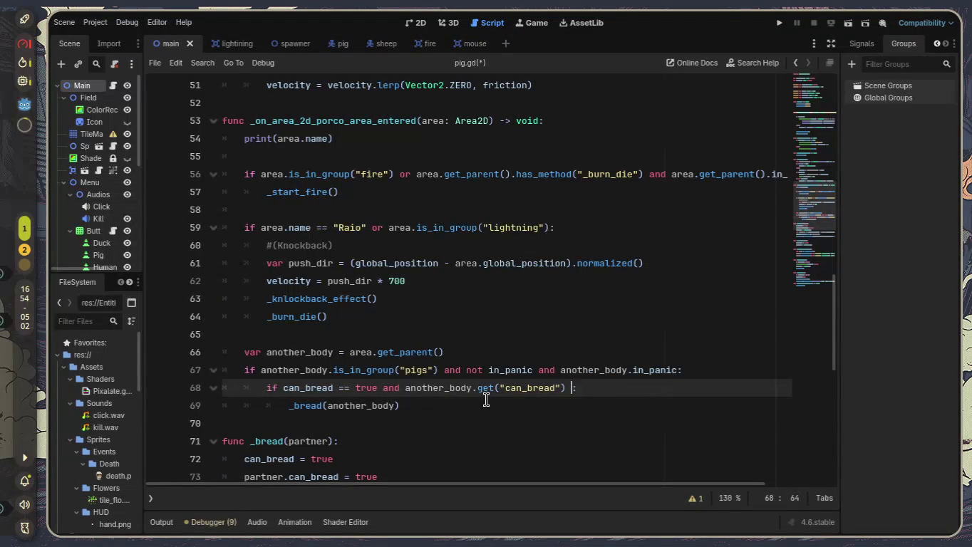
type("true")
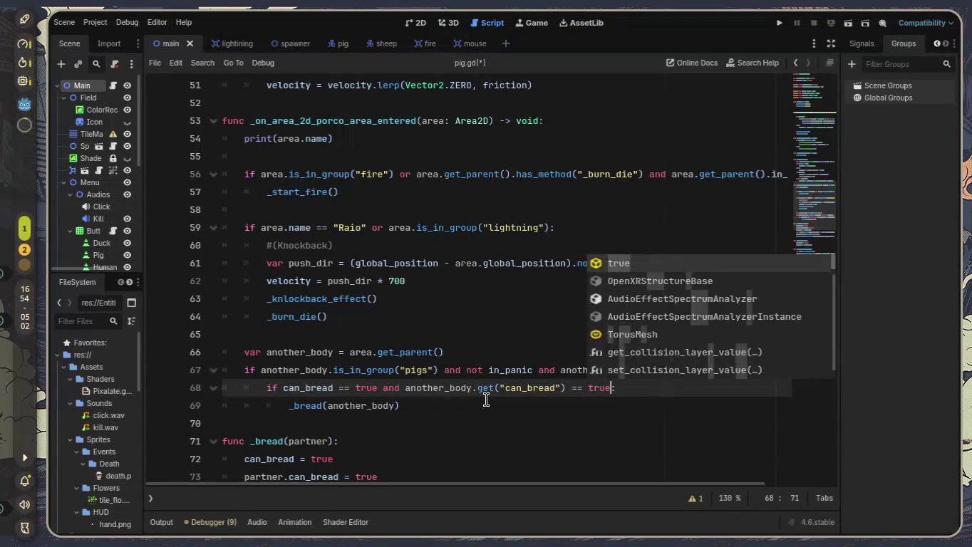
key("Down")
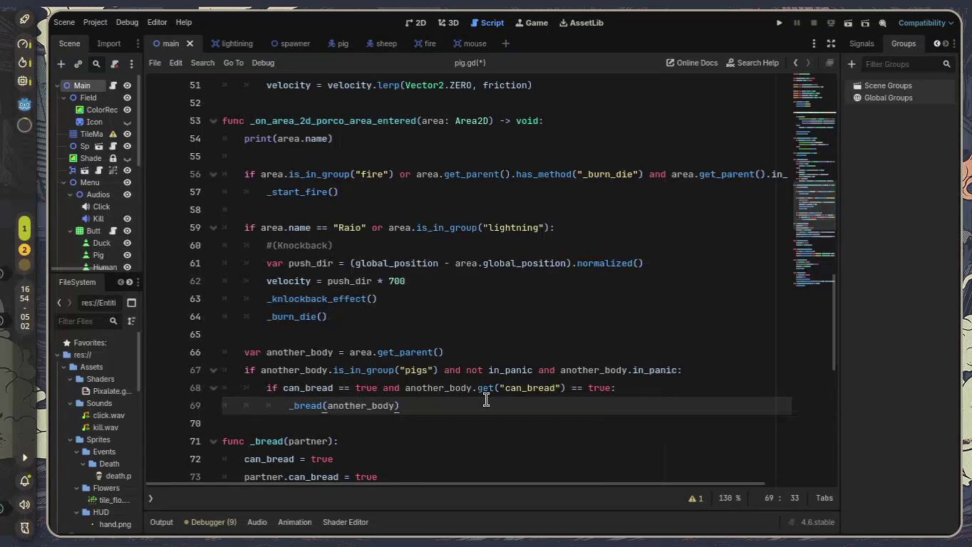
scroll(486, 400, "down", 1)
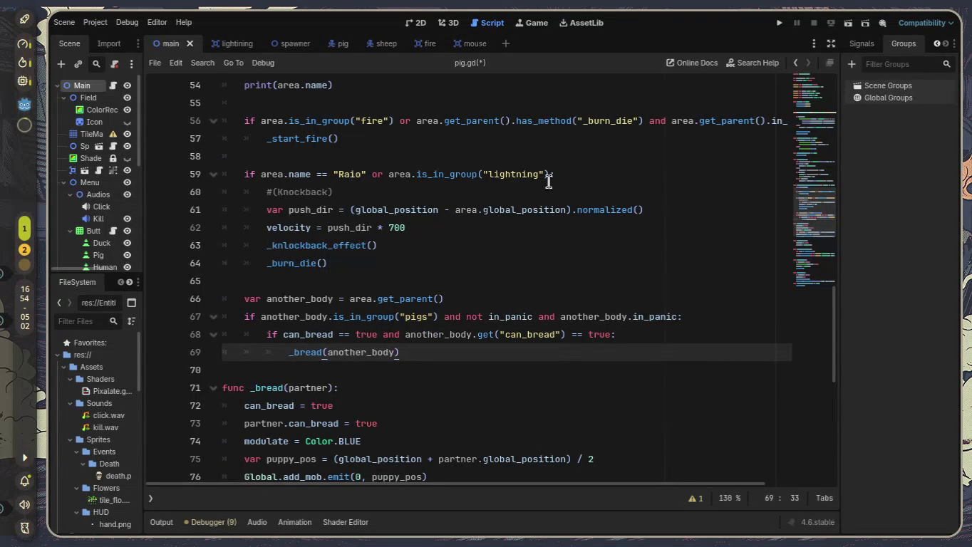
left_click(777, 22)
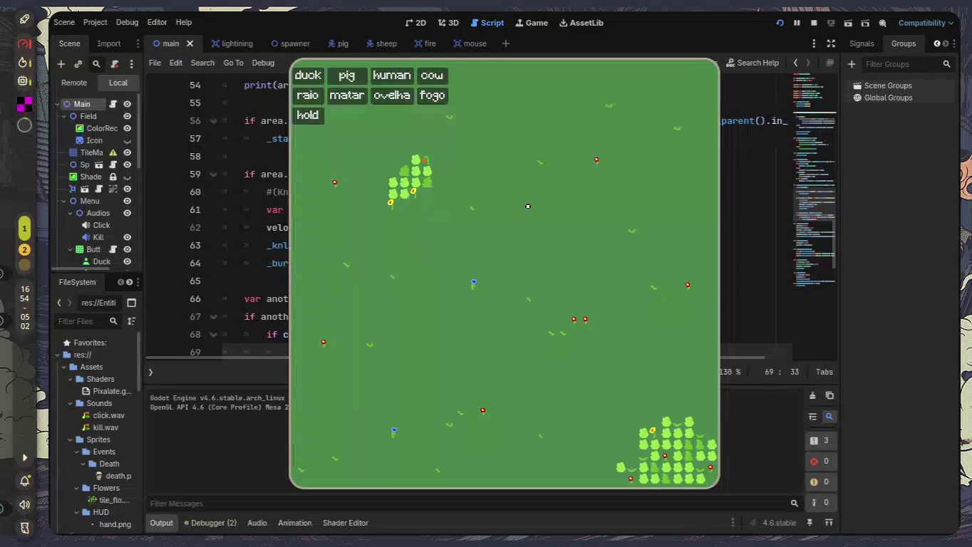
Step: Choose pigs and spawn them six more times so the herd spreads and multiplies
left_click(338, 75)
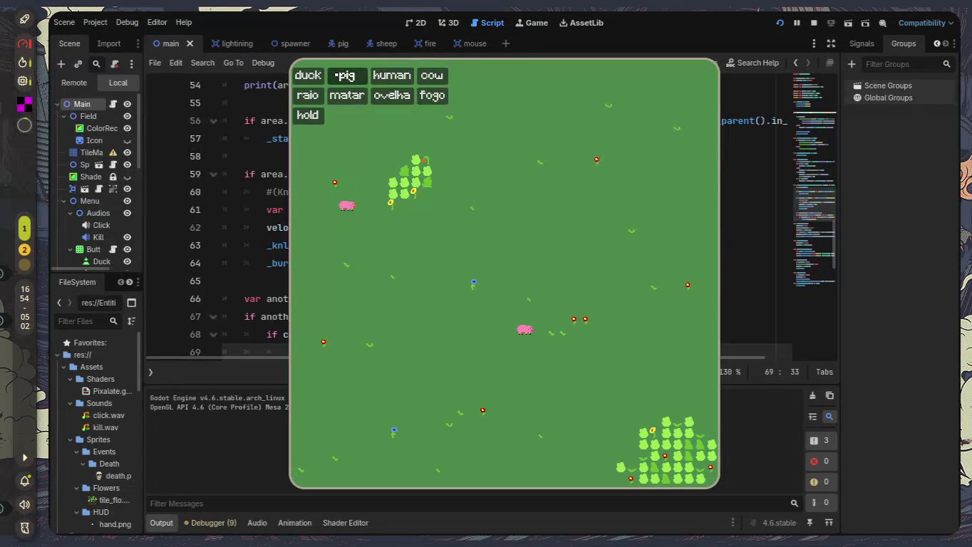
left_click(335, 74)
left_click(335, 74)
left_click(336, 74)
left_click(335, 74)
left_click(336, 75)
left_click(335, 74)
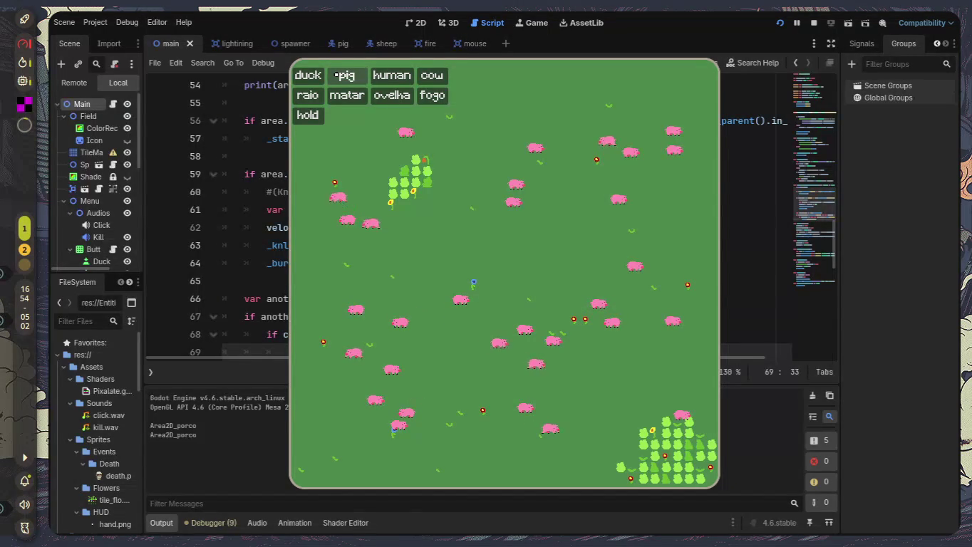